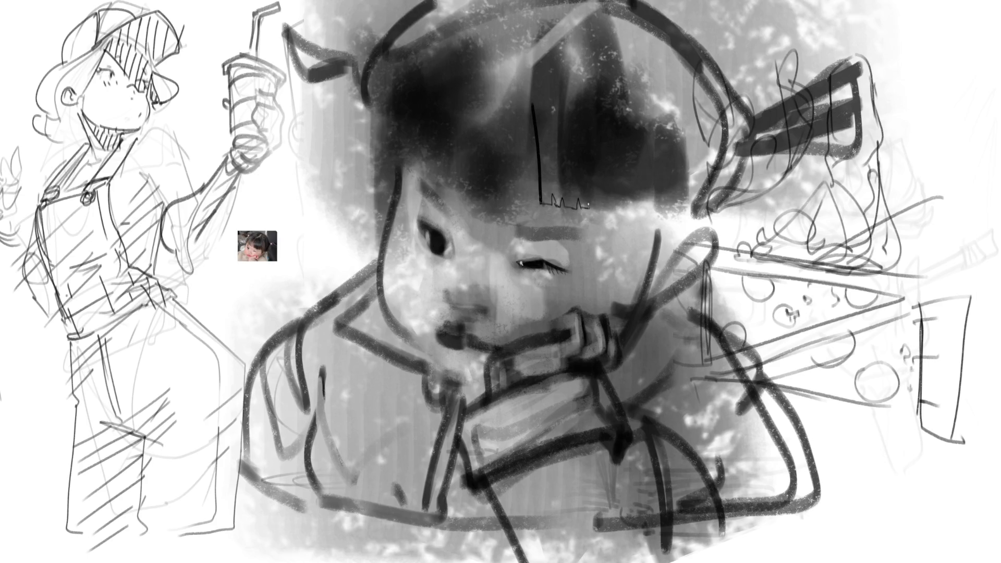
Paint spiky dark bangs along the hair's lower edge, undo a stray spike, and soften the fringe with grey.
mouse_move(604, 208)
left_mouse_down()
mouse_move(617, 194)
mouse_move(651, 219)
left_mouse_up()
left_click_drag(656, 207, 658, 240)
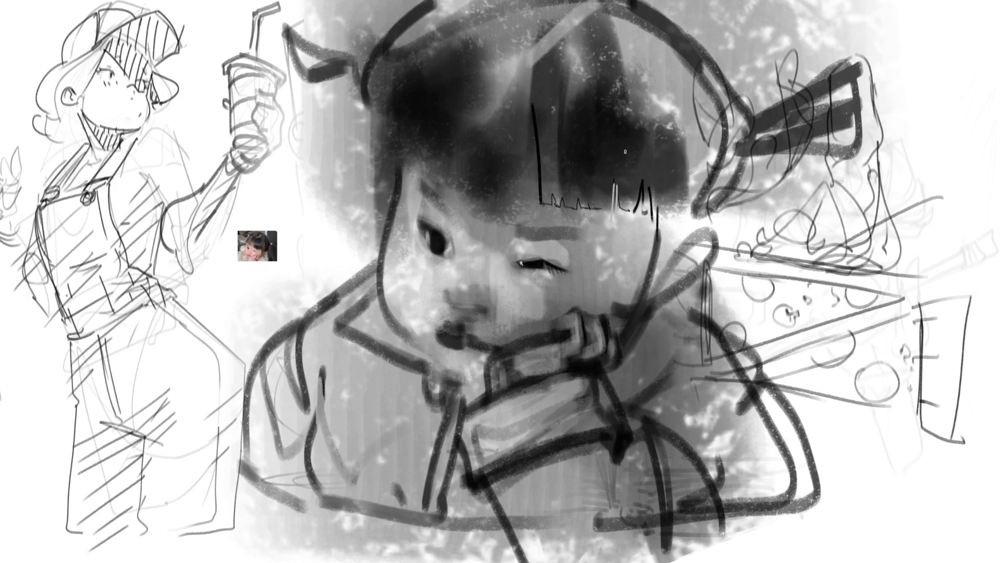
left_click_drag(616, 182, 615, 211)
key("ctrl+z")
mouse_move(542, 205)
left_mouse_down()
mouse_move(594, 209)
mouse_move(614, 187)
mouse_move(651, 219)
mouse_move(642, 220)
left_mouse_up()
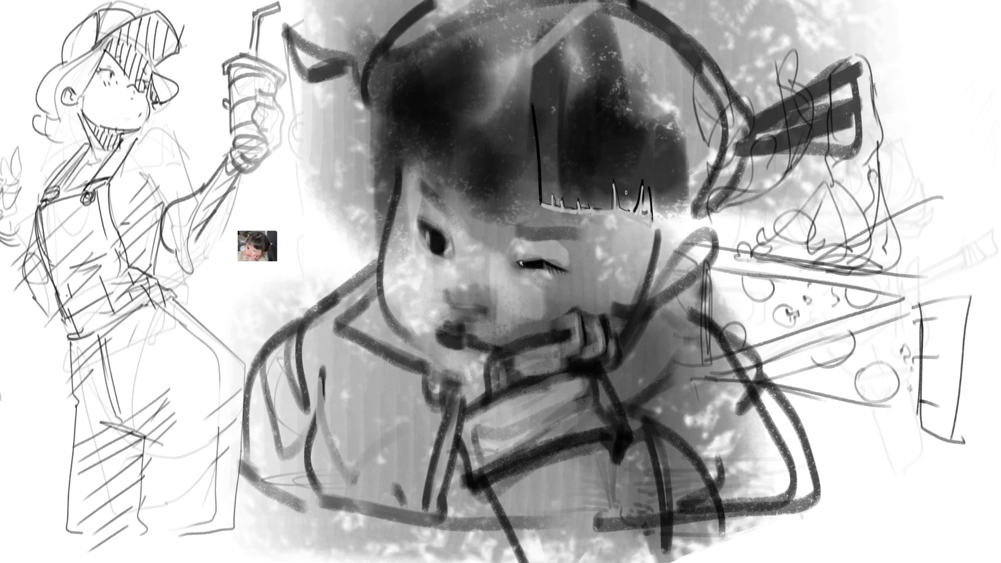
mouse_move(540, 214)
left_mouse_down()
mouse_move(584, 210)
mouse_move(540, 212)
left_mouse_up()
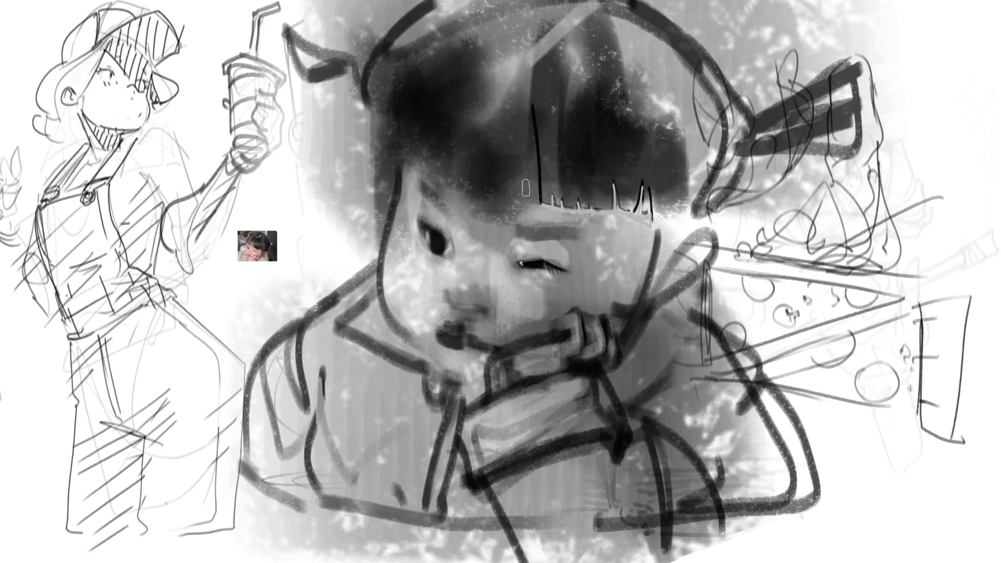
mouse_move(528, 130)
left_mouse_down()
mouse_move(537, 212)
mouse_move(523, 214)
left_mouse_up()
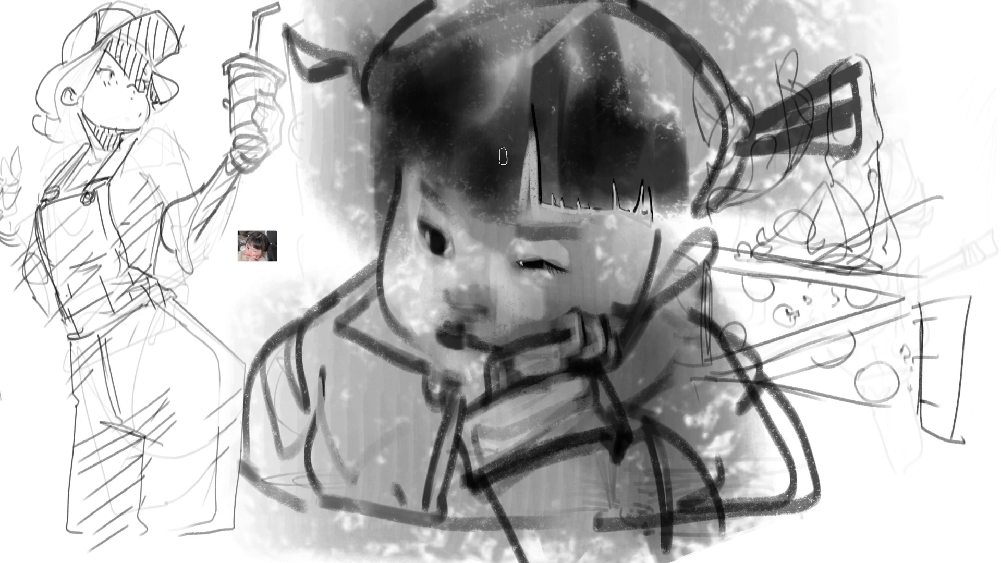
With a smaller brush, add thin light and dark strands above the left eye and across the fringe.
key("bracketleft")
left_click_drag(455, 188, 472, 119)
left_click_drag(489, 203, 496, 173)
mouse_move(422, 164)
left_mouse_down()
mouse_move(428, 134)
mouse_move(408, 174)
left_mouse_up()
left_click_drag(422, 159, 443, 117)
left_click_drag(423, 167, 450, 183)
key("ctrl+z")
left_click_drag(423, 166, 437, 182)
left_click_drag(436, 178, 451, 192)
mouse_move(475, 124)
left_mouse_down()
mouse_move(458, 197)
mouse_move(490, 206)
left_mouse_up()
left_click_drag(532, 121, 521, 189)
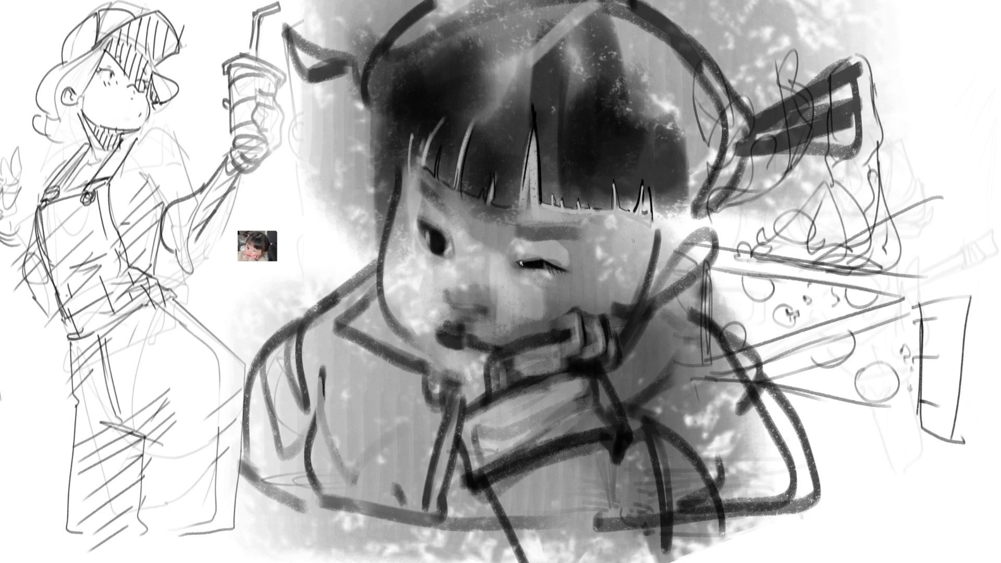
Rework the brightness of the fringe's bottom edge and add a dark strand beside it.
mouse_move(421, 177)
left_mouse_down()
mouse_move(532, 221)
mouse_move(492, 219)
left_mouse_up()
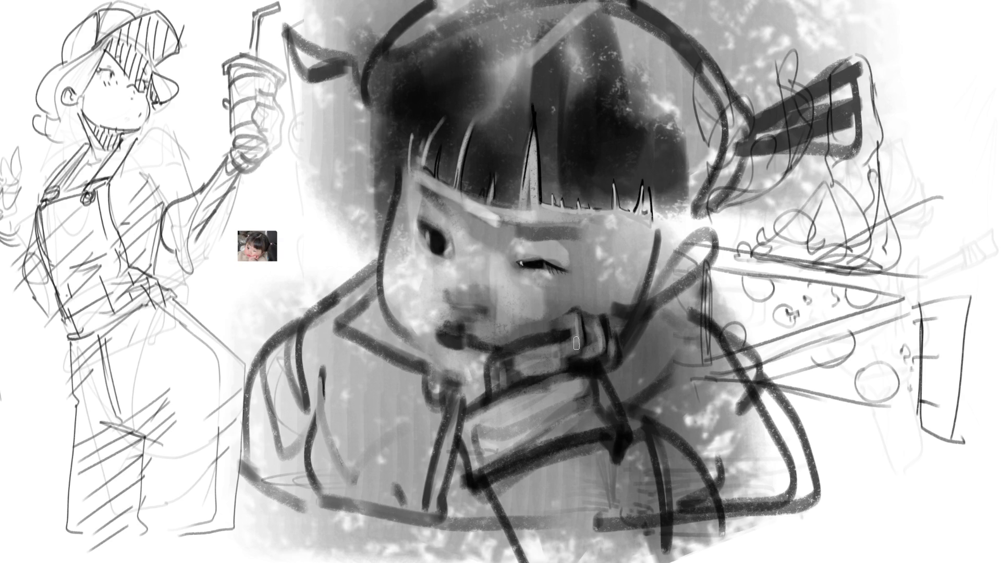
key("ctrl+z")
key("ctrl+z")
left_click_drag(482, 209, 527, 214)
left_click_drag(540, 115, 523, 197)
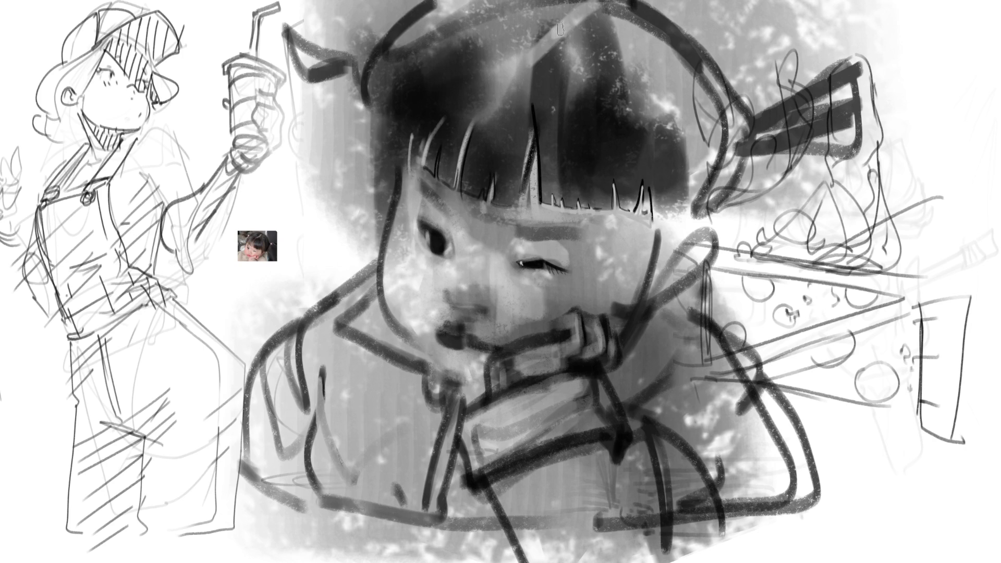
Sweep dark curved strands across the top of the hair and up toward the crown.
left_click_drag(555, 32, 605, 1)
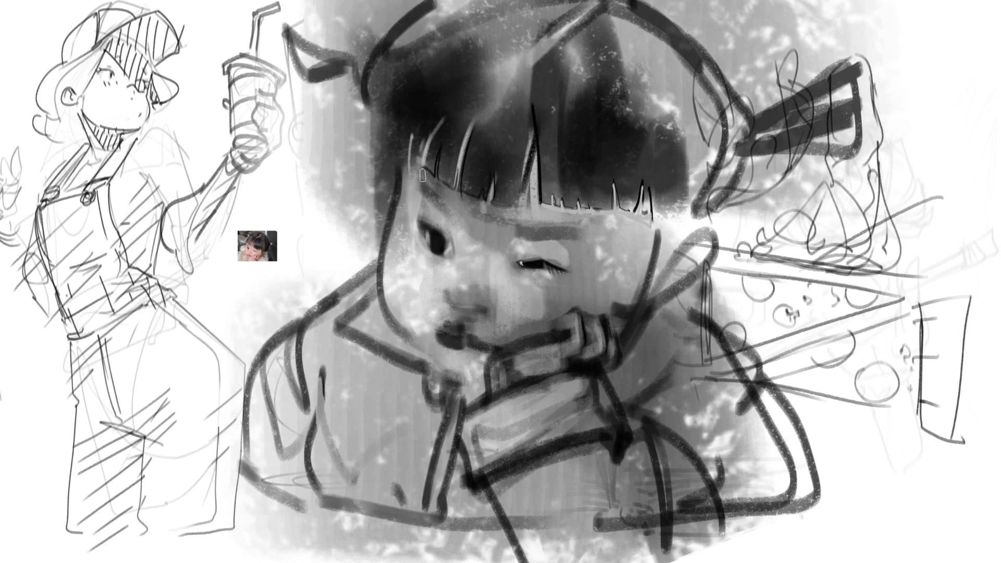
left_click_drag(385, 85, 524, 13)
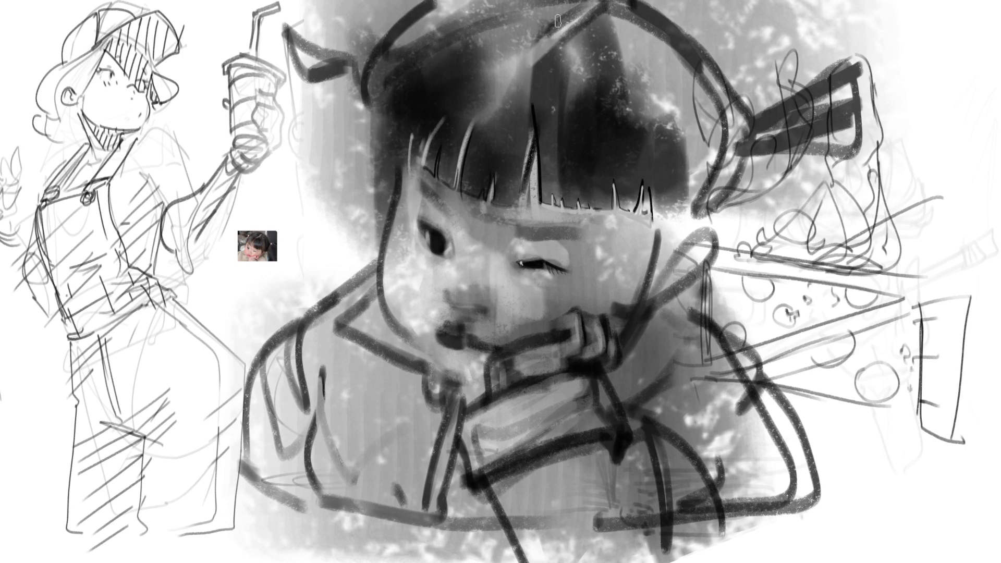
left_click_drag(396, 52, 557, 3)
left_click_drag(436, 48, 555, 5)
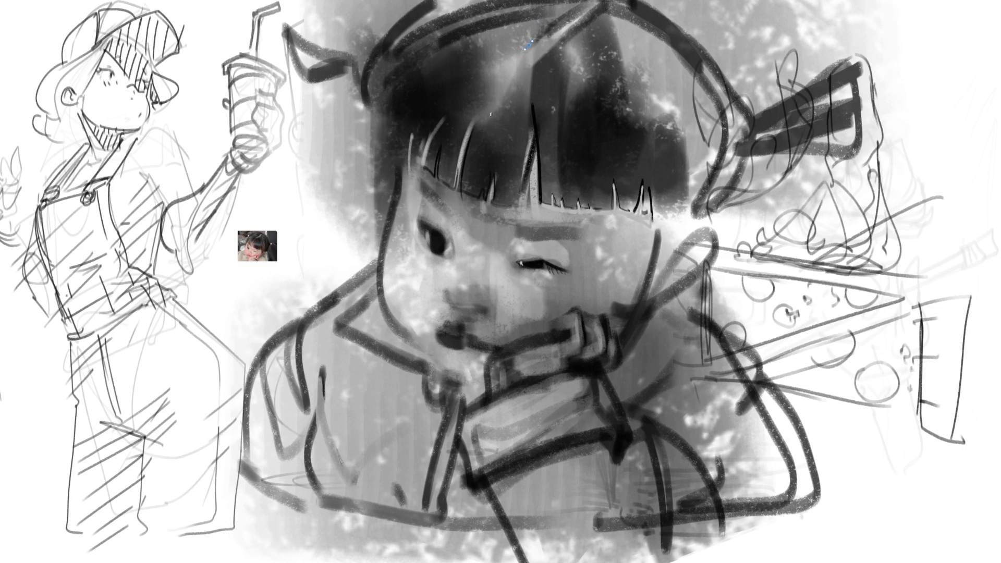
mouse_move(448, 174)
left_mouse_down()
mouse_move(453, 148)
mouse_move(523, 48)
left_mouse_up()
left_click_drag(454, 176, 516, 48)
mouse_move(427, 167)
left_mouse_down()
mouse_move(459, 110)
mouse_move(526, 39)
left_mouse_up()
mouse_move(422, 159)
left_mouse_down()
mouse_move(493, 57)
mouse_move(537, 35)
left_mouse_up()
left_click_drag(433, 86, 514, 43)
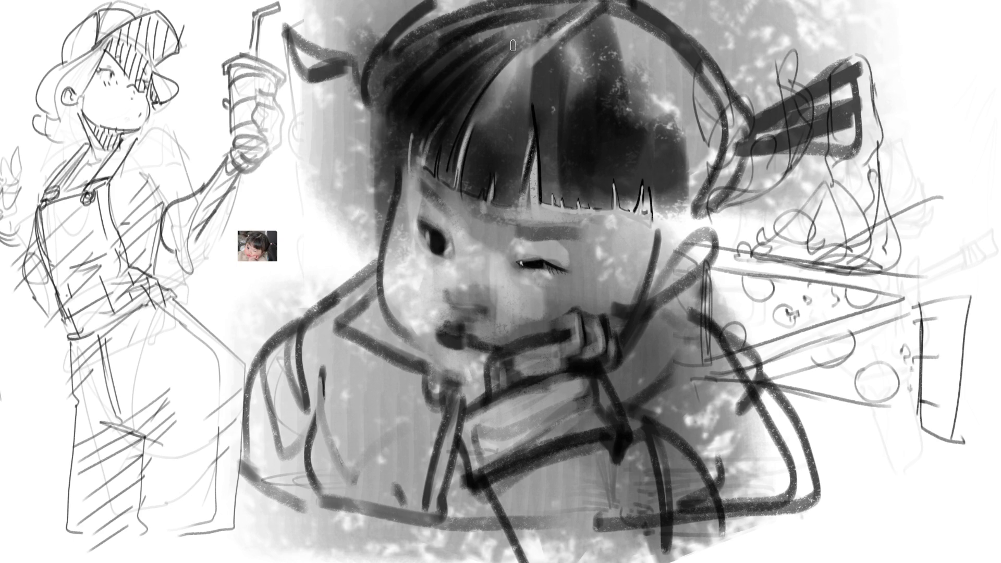
Paint long strands down the hair's left side and curved strands from fringe to crown.
left_click_drag(435, 51, 369, 261)
mouse_move(412, 93)
left_mouse_down()
mouse_move(379, 244)
mouse_move(394, 182)
left_mouse_up()
left_click_drag(464, 191, 544, 30)
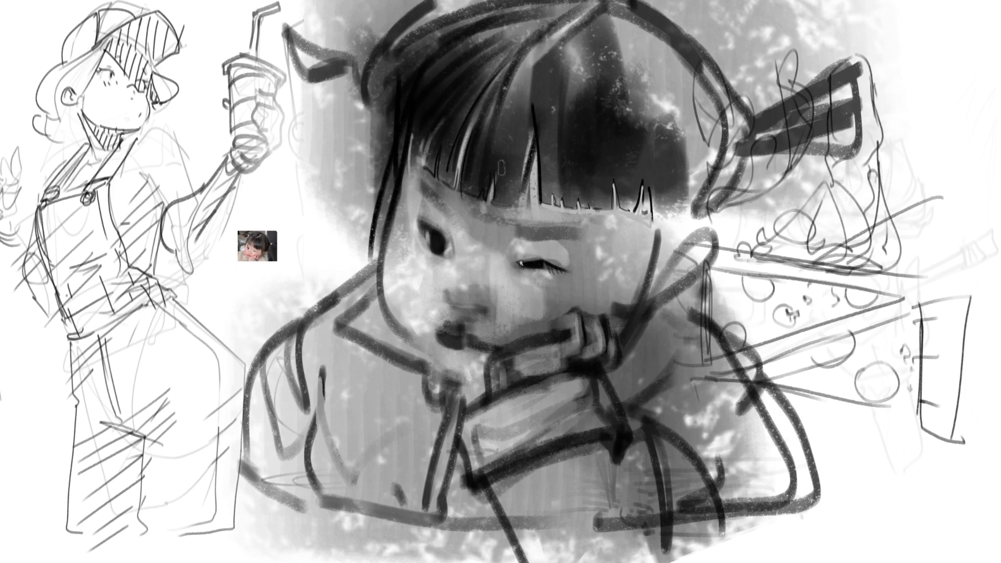
left_click_drag(495, 201, 548, 28)
mouse_move(512, 219)
left_mouse_down()
mouse_move(547, 46)
mouse_move(555, 211)
left_mouse_up()
left_click_drag(561, 26, 568, 204)
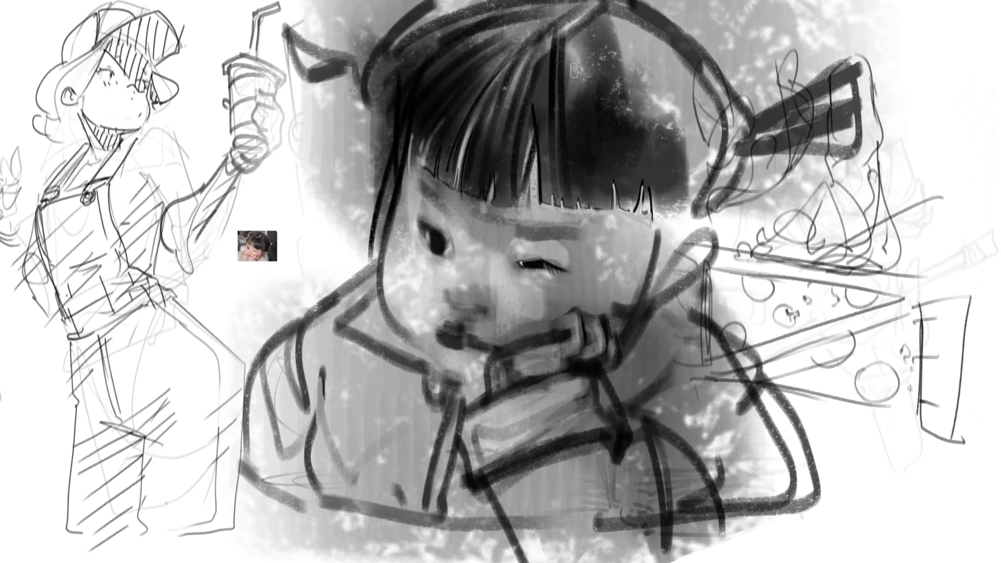
Paint strands over the hair's right side with a long strand falling down the right.
mouse_move(573, 36)
left_mouse_down()
mouse_move(586, 201)
mouse_move(690, 219)
left_mouse_up()
mouse_move(609, 21)
left_mouse_down()
mouse_move(693, 183)
mouse_move(714, 178)
left_mouse_up()
left_click_drag(649, 50, 685, 198)
left_click_drag(691, 159, 675, 229)
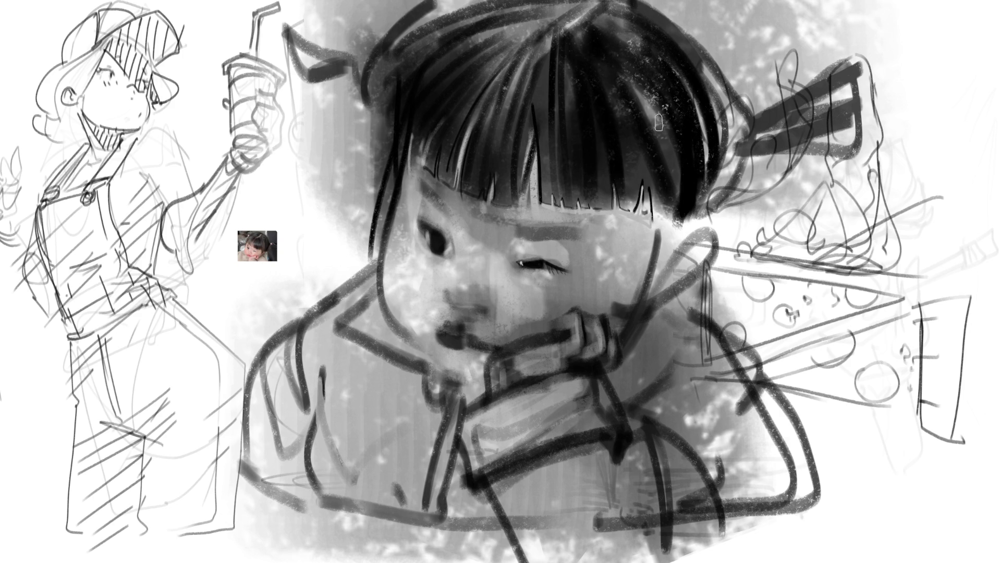
left_click_drag(659, 118, 666, 364)
mouse_move(673, 193)
left_mouse_down()
mouse_move(668, 318)
mouse_move(677, 269)
left_mouse_up()
left_click_drag(698, 216, 670, 289)
Thicken the hair on the right of the head and darken the ribbon beside it.
left_click_drag(755, 157, 721, 255)
left_click_drag(750, 151, 722, 250)
left_click_drag(712, 76, 740, 219)
left_click_drag(753, 110, 770, 182)
mouse_move(784, 110)
left_mouse_down()
mouse_move(787, 174)
mouse_move(909, 151)
left_mouse_up()
Fill the right pigtail in solid black, soften its edges with grey, and highlight its hair tie white.
left_click_drag(798, 146, 894, 133)
left_click_drag(834, 125, 922, 68)
left_click_drag(797, 120, 909, 73)
mouse_move(821, 156)
left_mouse_down()
mouse_move(907, 99)
mouse_move(855, 135)
mouse_move(896, 148)
left_mouse_up()
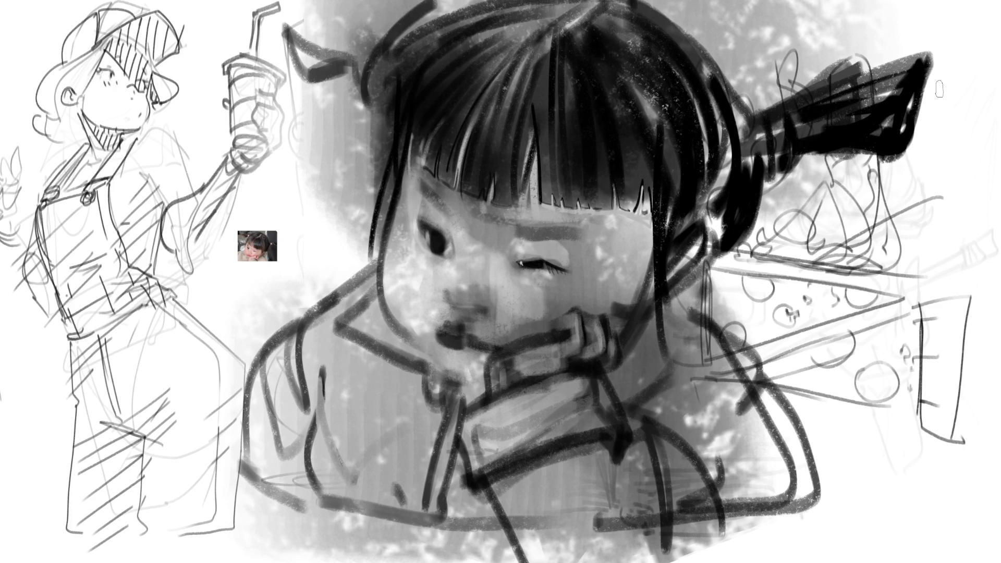
mouse_move(822, 60)
left_mouse_down()
mouse_move(869, 66)
mouse_move(931, 96)
mouse_move(907, 123)
mouse_move(920, 167)
left_mouse_up()
left_click_drag(912, 133, 883, 164)
mouse_move(788, 115)
left_mouse_down()
mouse_move(785, 143)
mouse_move(762, 162)
left_mouse_up()
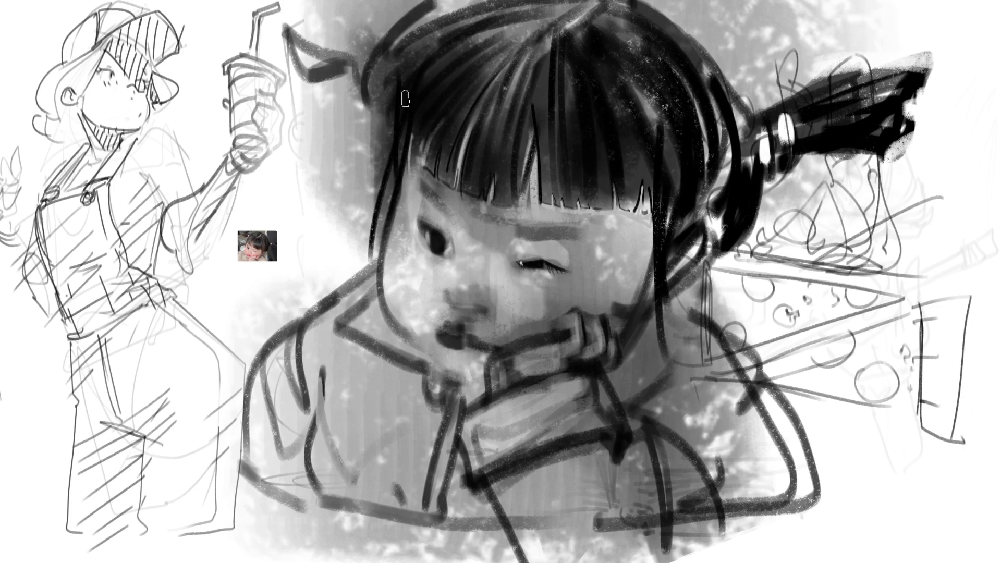
Highlight the left hair tie, fill the left pigtail black, and lighten the upper-left hair.
mouse_move(367, 37)
left_mouse_down()
mouse_move(365, 75)
mouse_move(272, 8)
mouse_move(354, 57)
left_mouse_up()
mouse_move(276, 11)
left_mouse_down()
mouse_move(255, 78)
mouse_move(349, 52)
mouse_move(271, 47)
mouse_move(313, 36)
left_mouse_up()
mouse_move(405, 85)
left_mouse_down()
mouse_move(486, 44)
mouse_move(471, 86)
mouse_move(498, 105)
left_mouse_up()
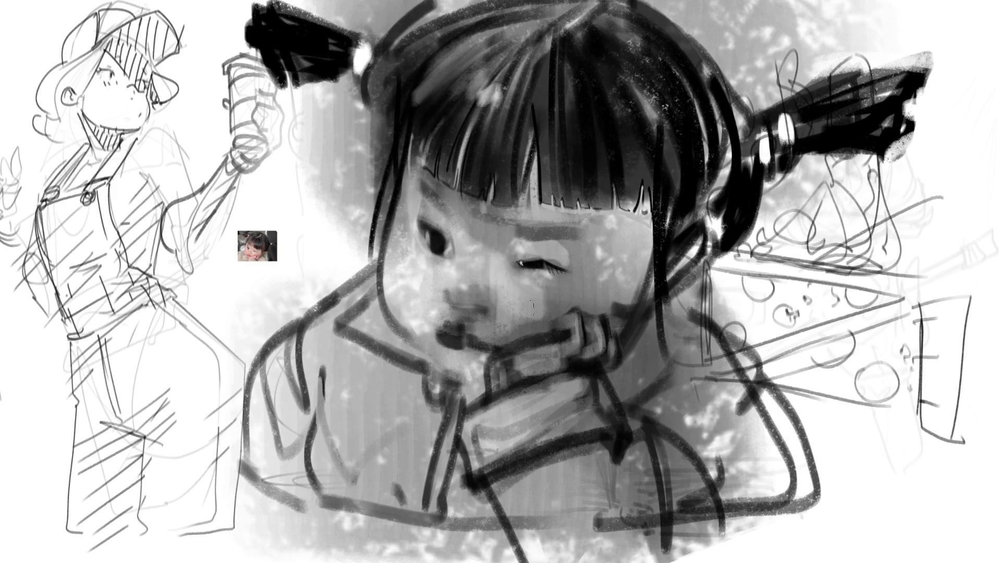
Add white highlights across the nose and on the upper and lower lips.
left_click_drag(463, 293, 475, 293)
left_click_drag(447, 342, 465, 341)
left_click_drag(448, 321, 477, 336)
Extend the right eye with an eyelash and redraw the left eye's upper lid darker.
left_click_drag(561, 269, 583, 269)
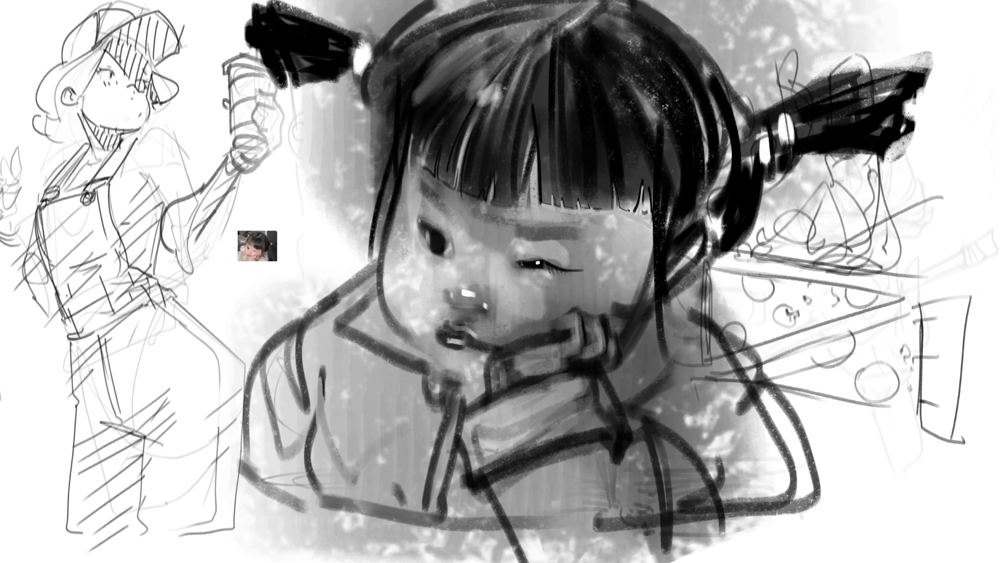
left_click_drag(422, 221, 456, 253)
left_click_drag(431, 251, 455, 256)
key("ctrl+z")
Draw hatched eyebrows above the left eye and the winking right eye.
left_click_drag(415, 184, 436, 205)
left_click_drag(430, 193, 455, 216)
left_click_drag(424, 198, 453, 219)
left_click_drag(511, 237, 571, 236)
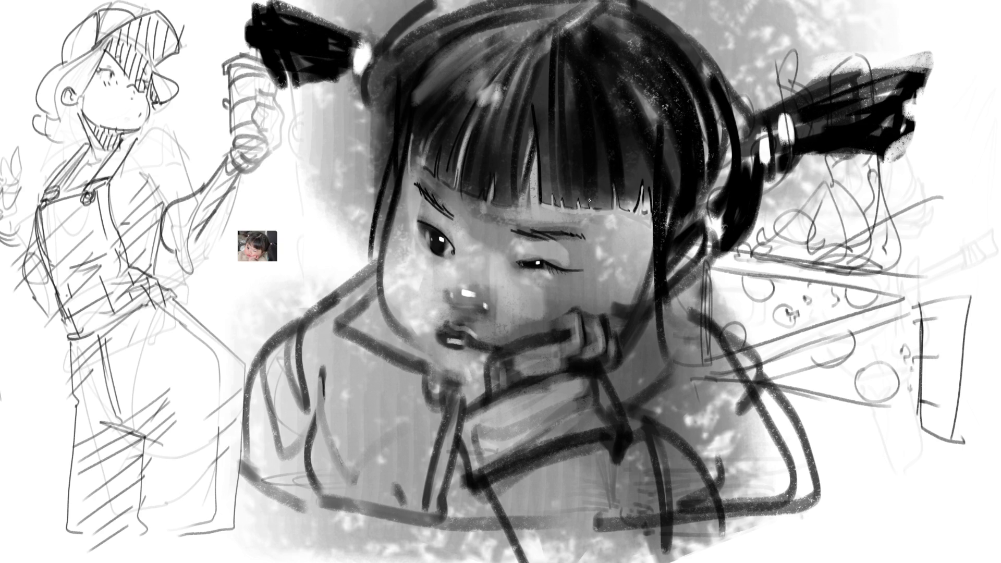
With a larger brush, softly shade the cheek beside the nose, redoing the first attempt.
key("bracketright")
key("bracketright")
key("bracketright")
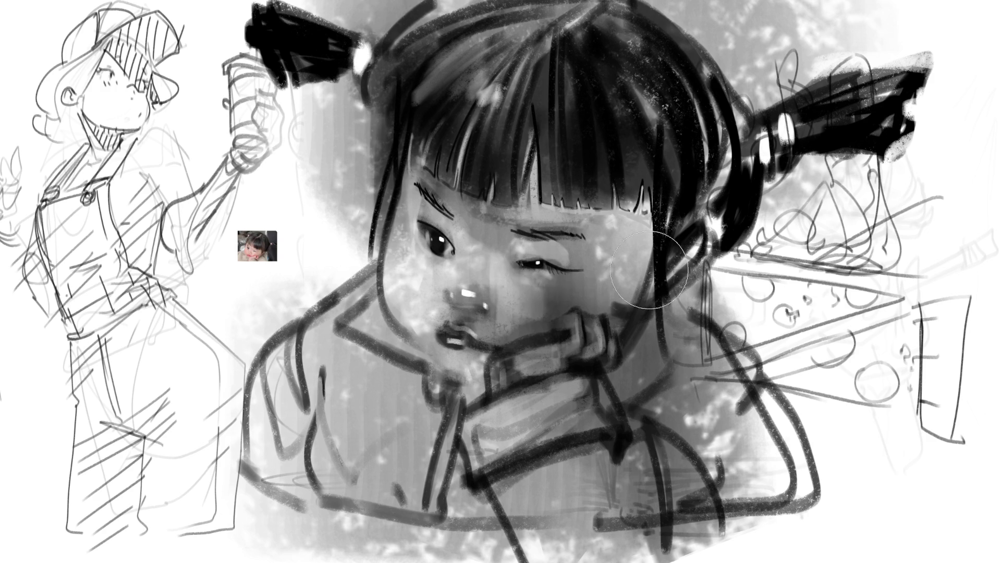
left_click_drag(479, 297, 471, 287)
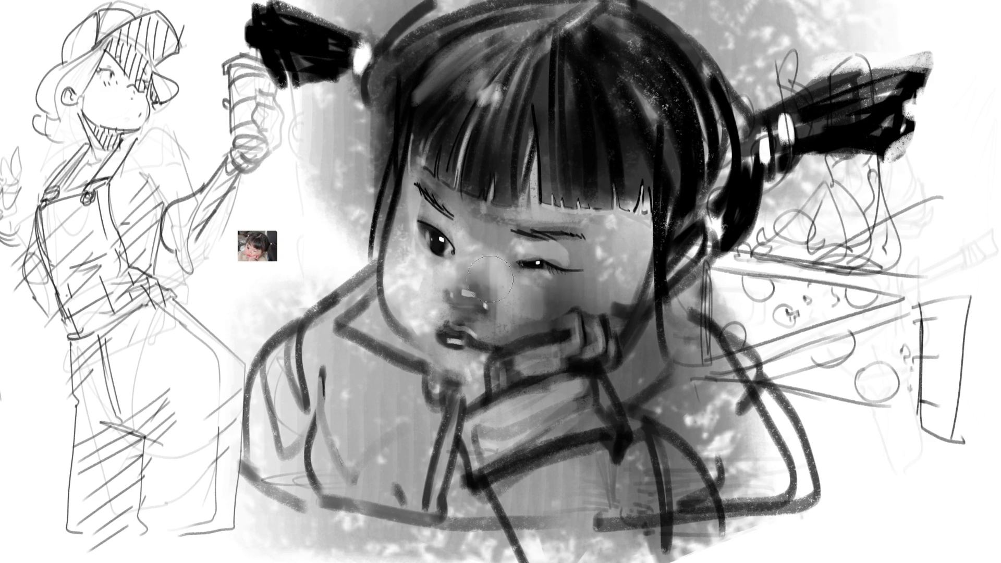
left_click_drag(409, 265, 406, 297)
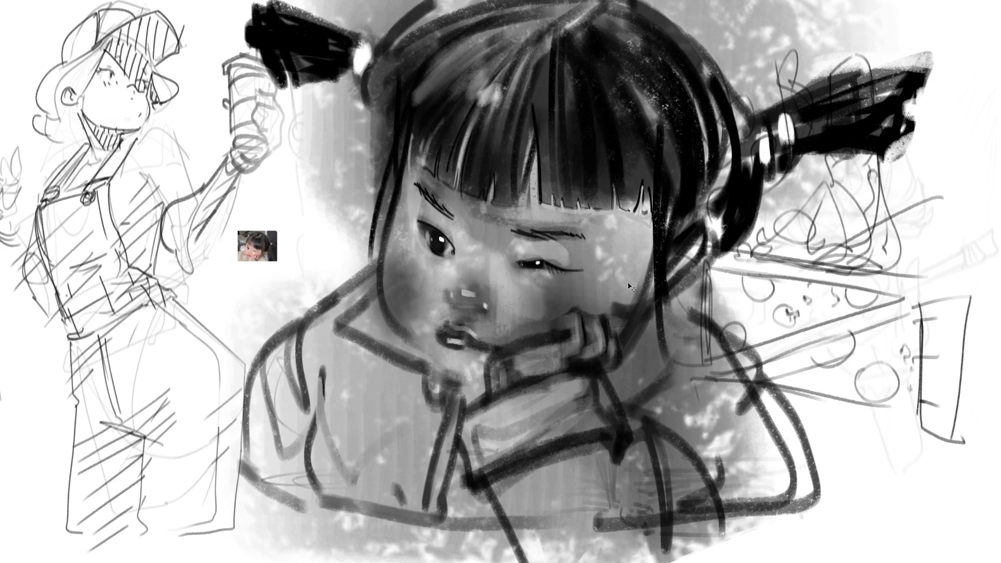
key("ctrl+z")
key("ctrl+z")
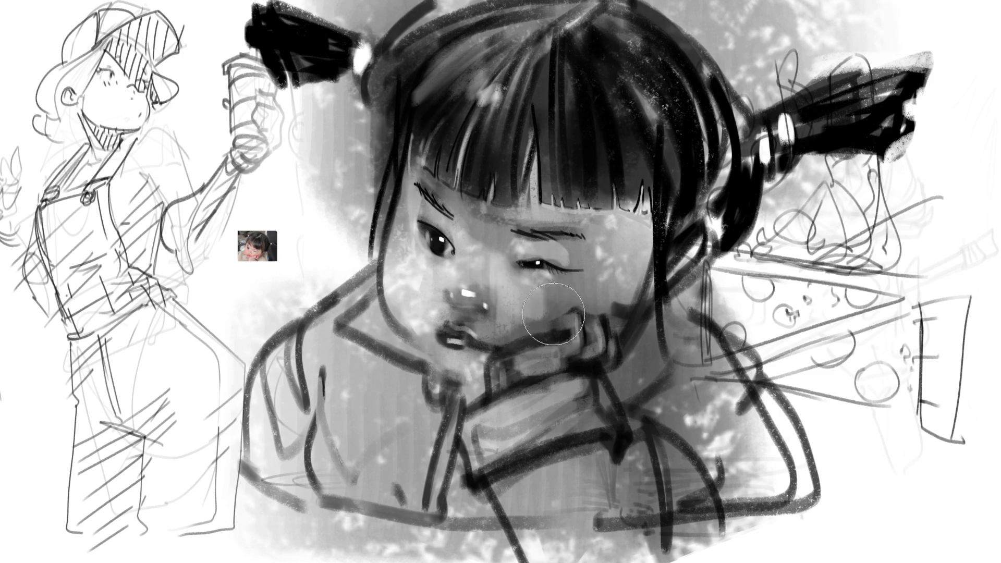
mouse_move(433, 292)
left_mouse_down()
mouse_move(365, 261)
mouse_move(411, 245)
left_mouse_up()
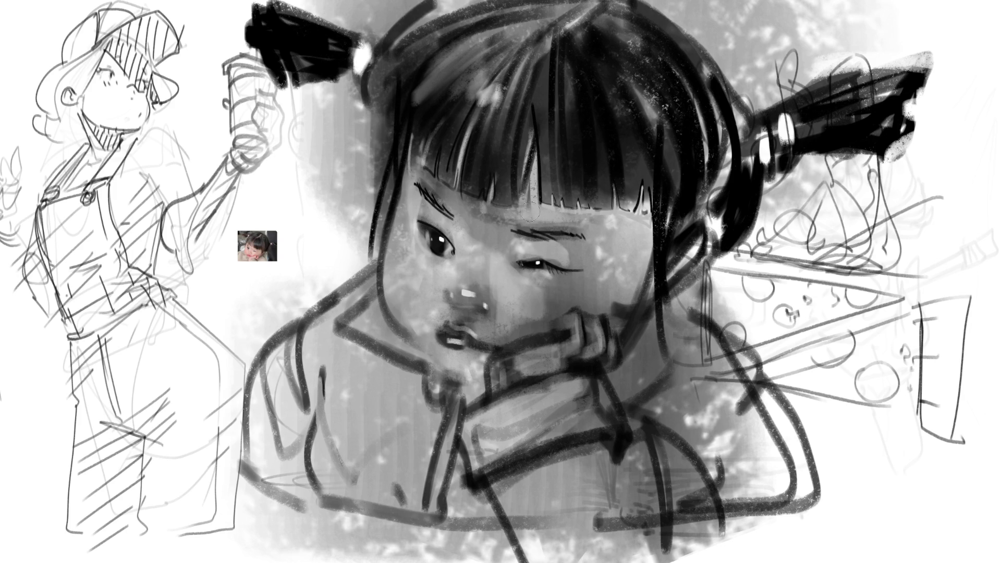
Lighten the skin around the right eye, then add a darker shadow under it using sampled tones.
left_click_drag(516, 257, 552, 238)
mouse_move(567, 279)
left_mouse_down()
mouse_move(552, 277)
mouse_move(557, 289)
mouse_move(541, 266)
mouse_move(529, 271)
left_mouse_up()
left_click(520, 263, "alt")
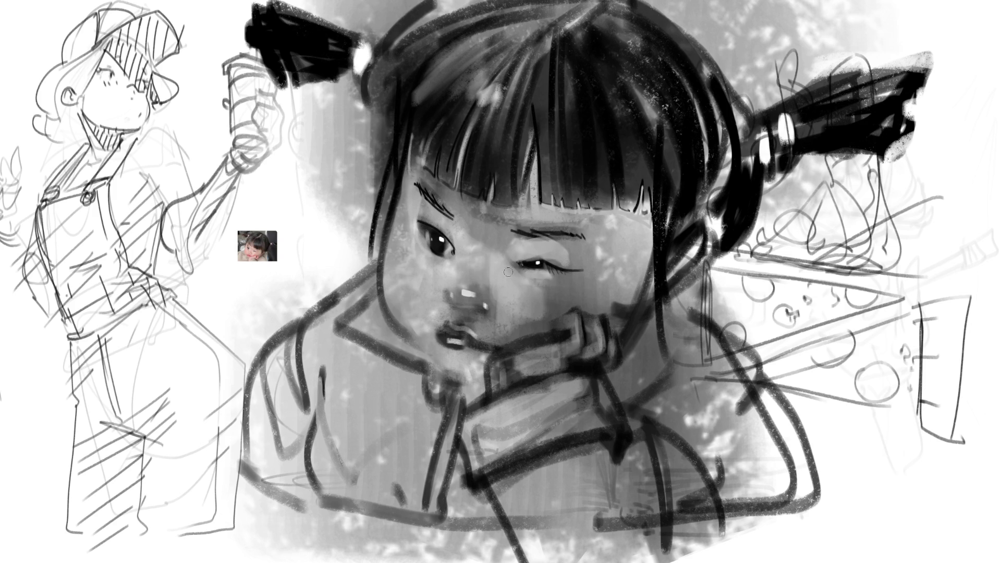
left_click_drag(512, 269, 532, 284)
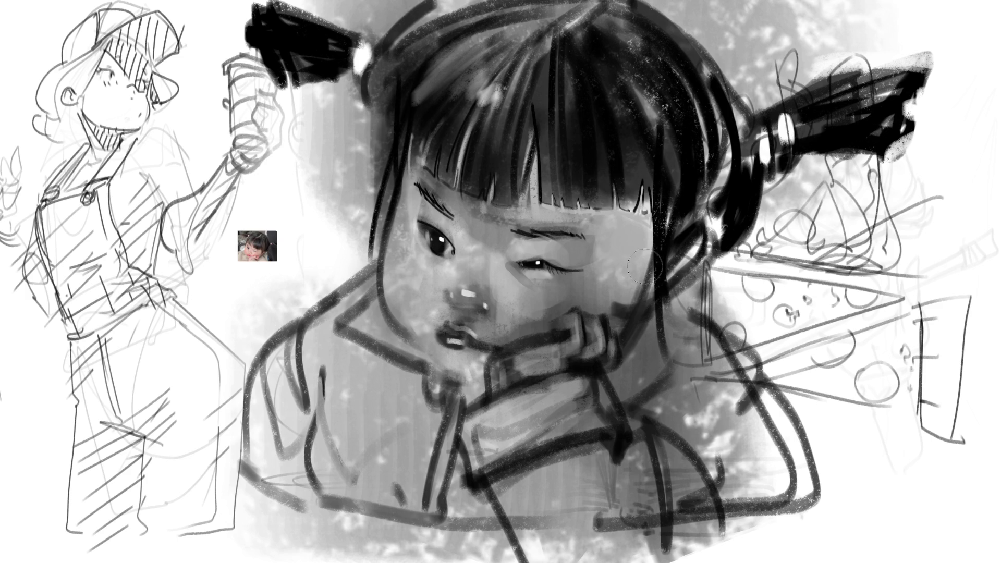
left_click(593, 300, "alt")
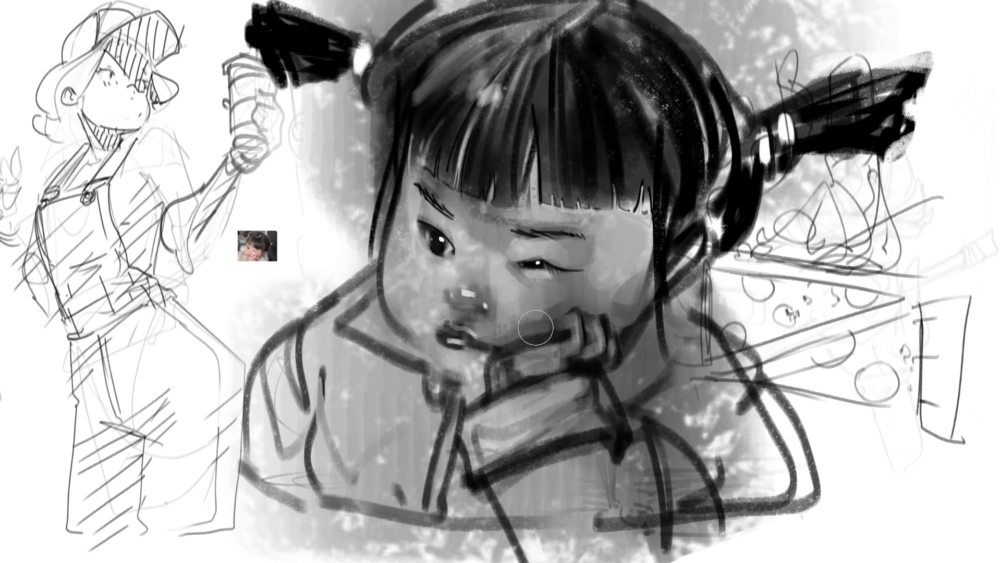
Repaint the chin and hand lighter, add a lip-to-hand line, and dab a blush on the left cheek.
mouse_move(534, 355)
left_mouse_down()
mouse_move(513, 367)
mouse_move(568, 344)
mouse_move(500, 370)
mouse_move(594, 336)
left_mouse_up()
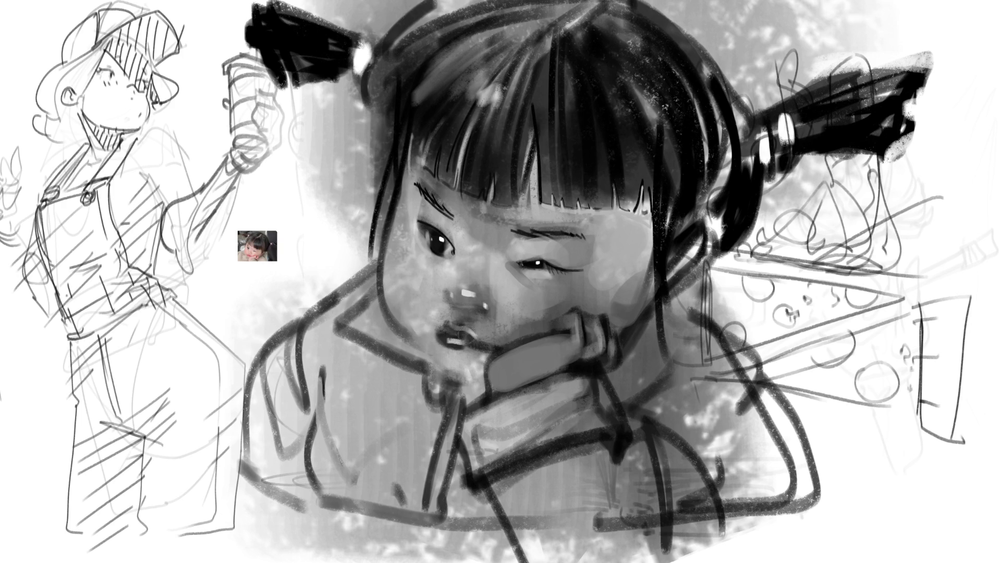
mouse_move(409, 340)
left_mouse_down()
mouse_move(451, 372)
mouse_move(484, 374)
left_mouse_up()
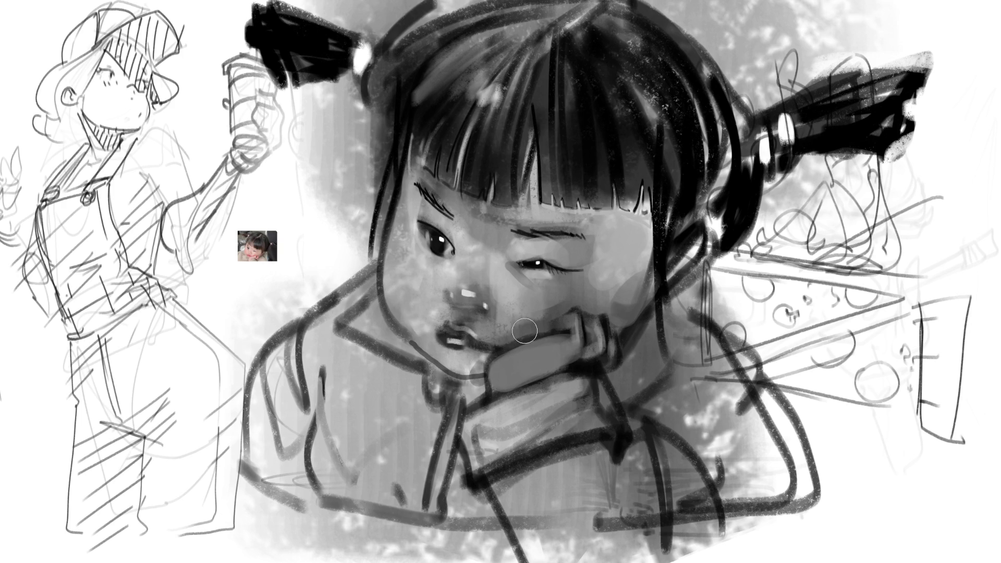
mouse_move(480, 351)
left_mouse_down()
mouse_move(488, 359)
mouse_move(470, 391)
mouse_move(459, 388)
mouse_move(487, 368)
mouse_move(432, 375)
mouse_move(489, 382)
mouse_move(472, 409)
mouse_move(458, 412)
mouse_move(448, 371)
left_mouse_up()
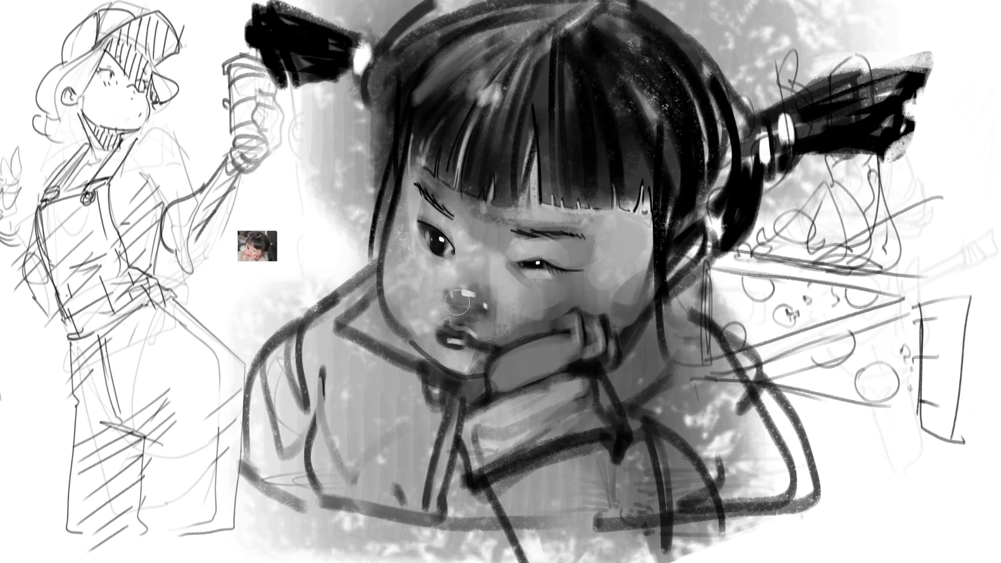
left_click(431, 269)
key("ctrl+z")
left_click(434, 268)
With a much smaller brush, draw thin dark lines down the face's left side.
key("bracketleft")
key("bracketleft")
key("bracketleft")
mouse_move(435, 139)
left_mouse_down()
mouse_move(423, 267)
mouse_move(415, 246)
left_mouse_up()
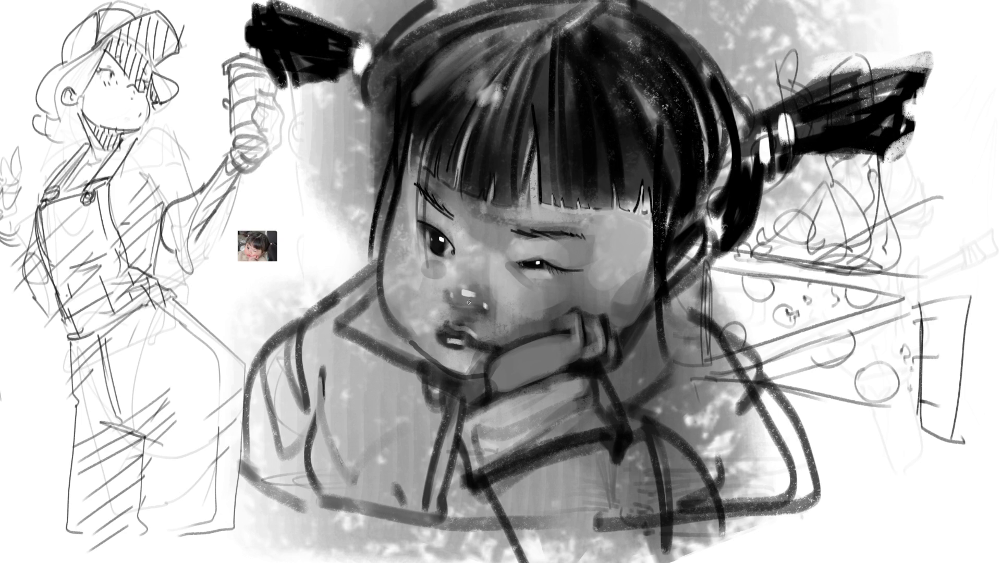
left_click_drag(407, 139, 415, 268)
left_click_drag(518, 78, 509, 296)
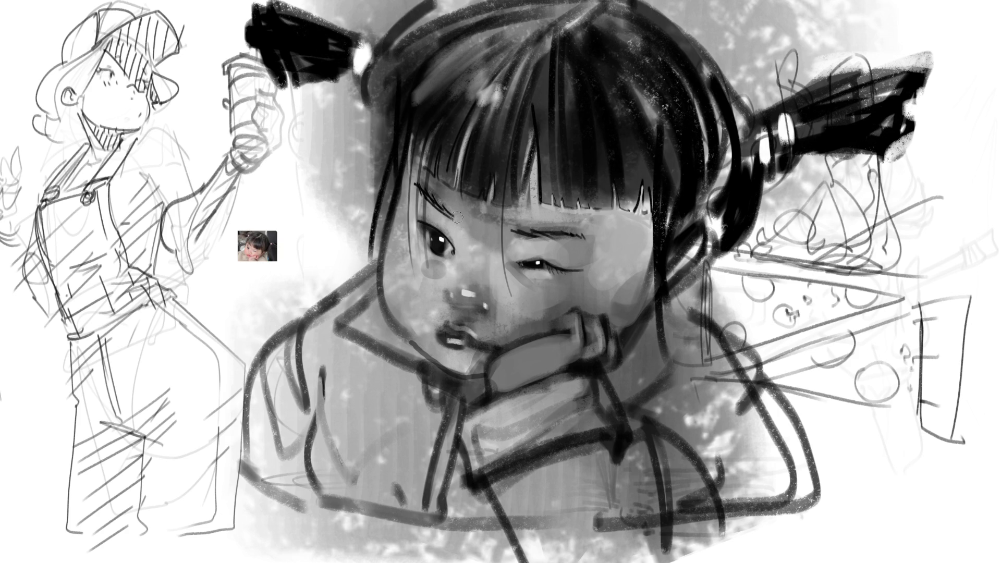
Lighten the brow, the area between the eyes, under the left eye, and the face's left edge.
left_click_drag(459, 218, 492, 249)
mouse_move(473, 212)
left_mouse_down()
mouse_move(426, 185)
mouse_move(491, 220)
left_mouse_up()
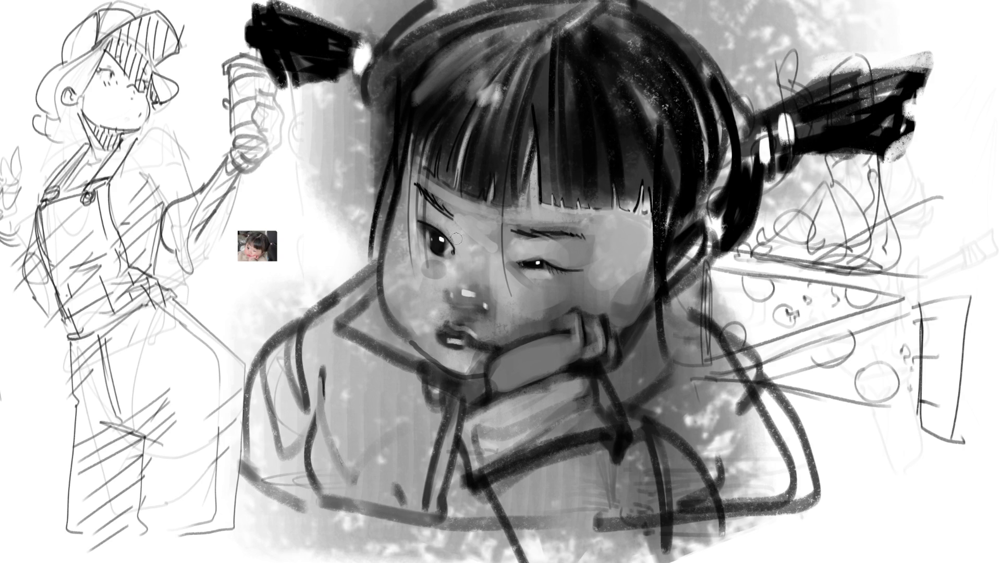
left_click_drag(435, 259, 452, 261)
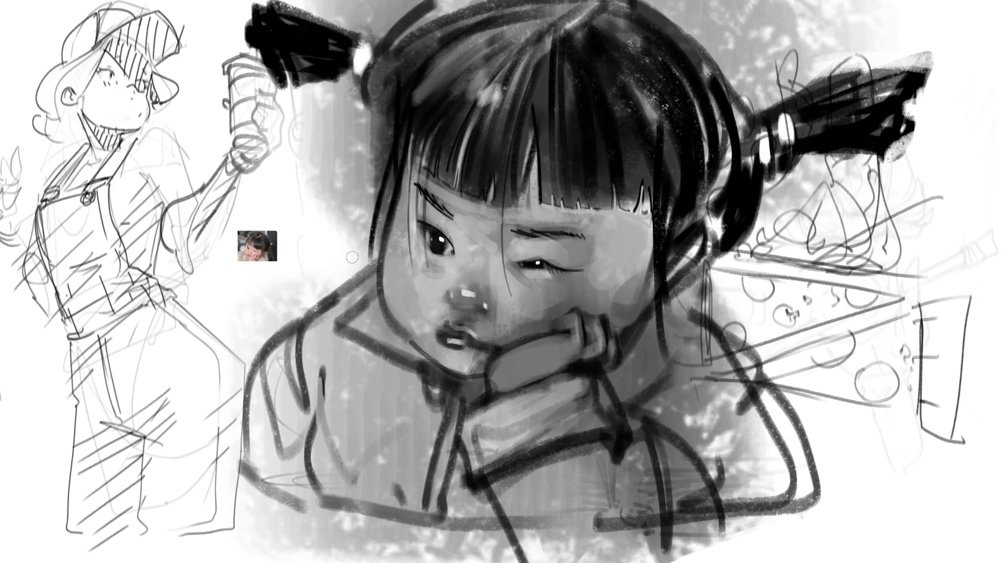
left_click_drag(391, 172, 367, 263)
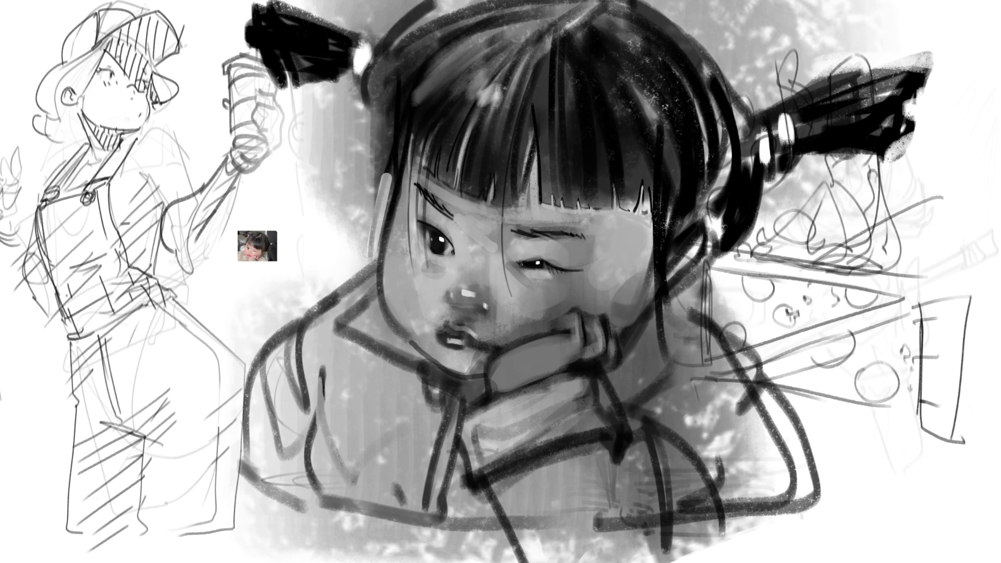
Brush light grey along the face's left edge, then darken the hair's left edge over it.
left_click_drag(399, 170, 371, 250)
left_click_drag(405, 148, 380, 240)
mouse_move(382, 131)
left_mouse_down()
mouse_move(348, 229)
mouse_move(320, 201)
left_mouse_up()
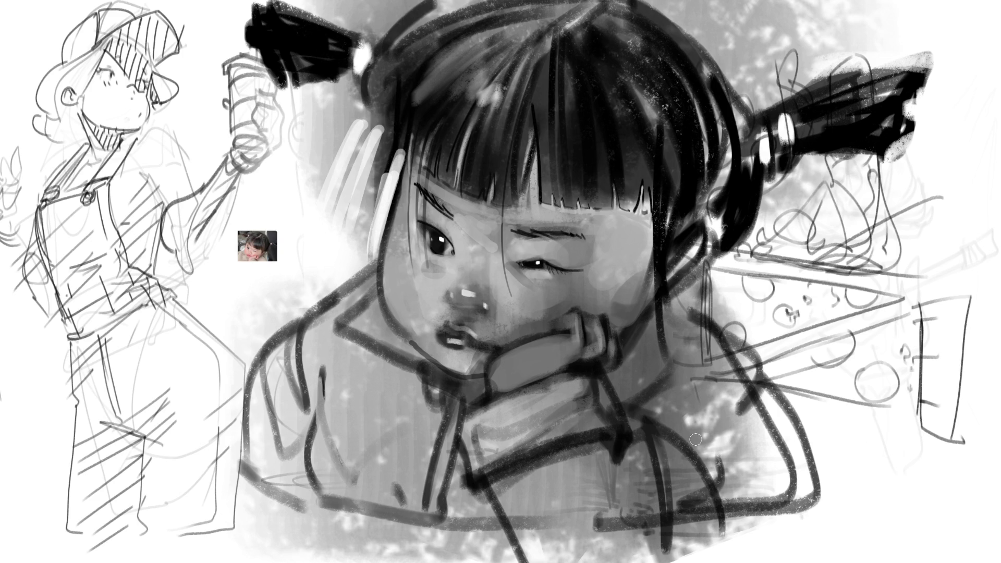
left_click_drag(401, 122, 383, 99)
mouse_move(373, 47)
left_mouse_down()
mouse_move(389, 141)
mouse_move(360, 250)
left_mouse_up()
left_click_drag(388, 156, 362, 258)
left_click_drag(405, 127, 367, 257)
left_click_drag(406, 146, 370, 253)
left_click_drag(405, 140, 380, 204)
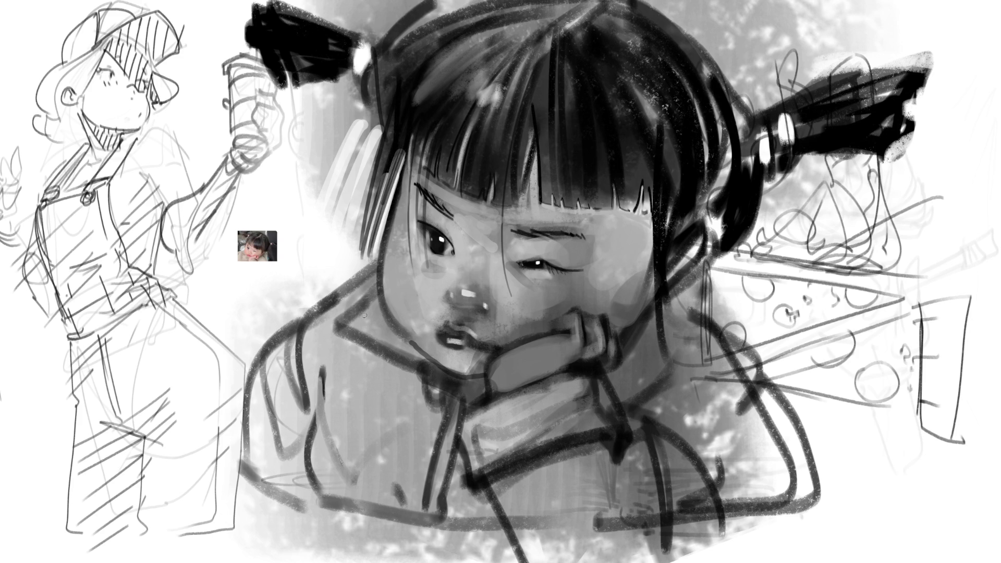
Add light highlights along the finger and fingertip, and thicken the dark sleeve stroke.
mouse_move(575, 318)
left_mouse_down()
mouse_move(568, 343)
mouse_move(557, 334)
left_mouse_up()
left_click_drag(557, 343, 509, 364)
mouse_move(609, 344)
left_mouse_down()
mouse_move(595, 350)
mouse_move(600, 330)
mouse_move(598, 341)
left_mouse_up()
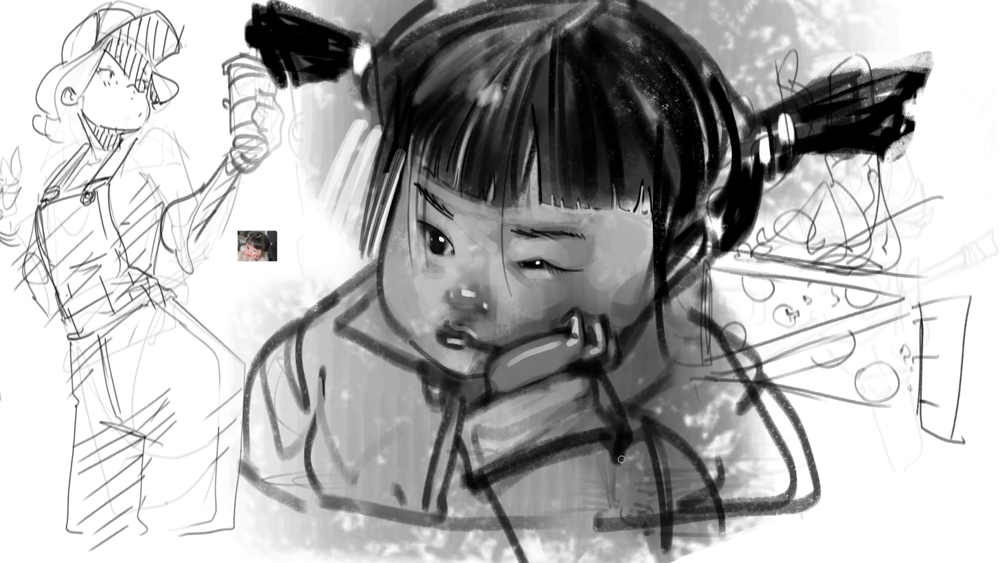
mouse_move(607, 445)
left_mouse_down()
mouse_move(517, 471)
mouse_move(579, 438)
left_mouse_up()
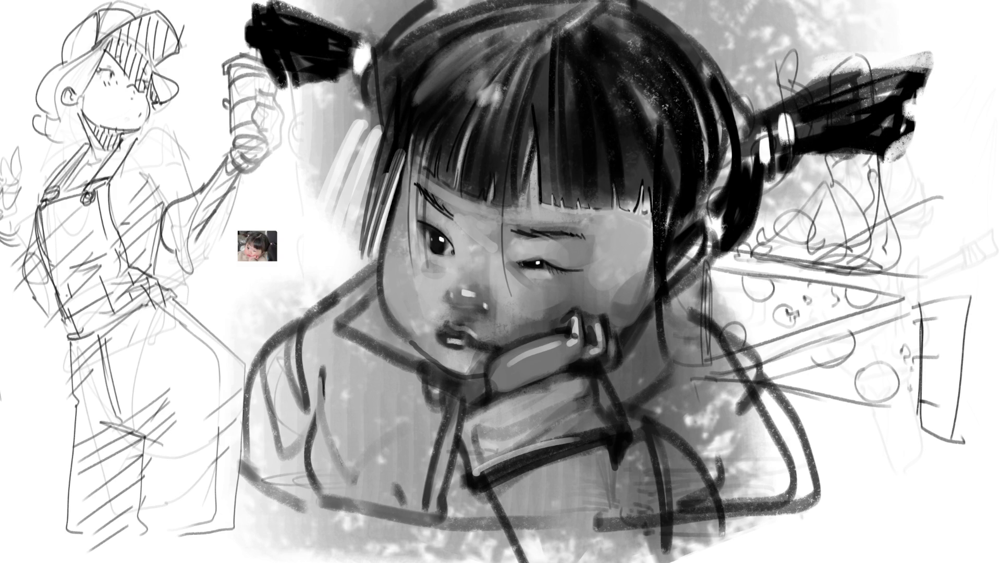
scroll(614, 283, "down", 2)
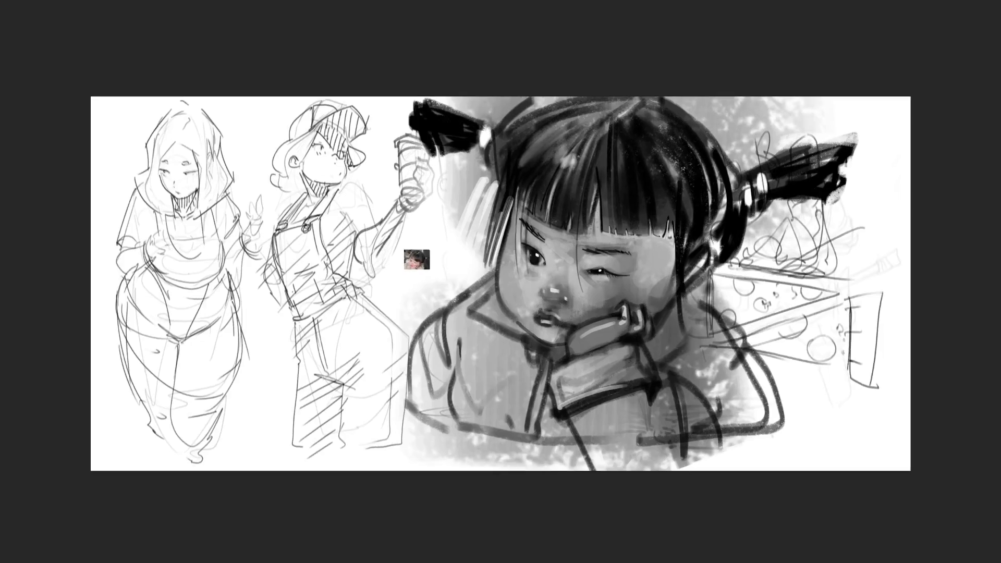
Skew the girl painting so its top edge shifts slightly left, then lighten her cheek.
key("ctrl+t")
mouse_move(601, 148)
left_mouse_down()
mouse_move(578, 109)
mouse_move(560, 115)
mouse_move(586, 151)
mouse_move(585, 137)
left_mouse_up()
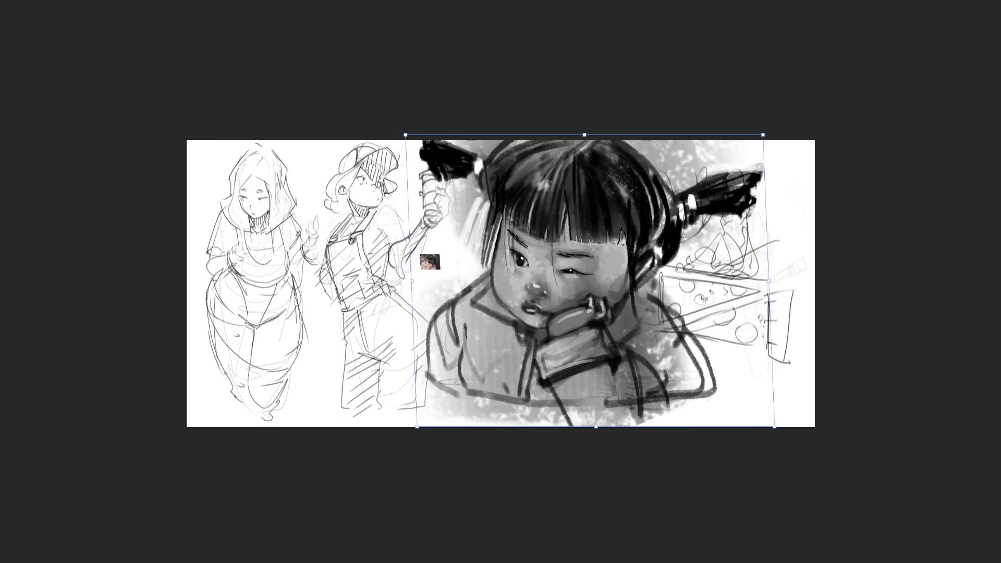
key("Return")
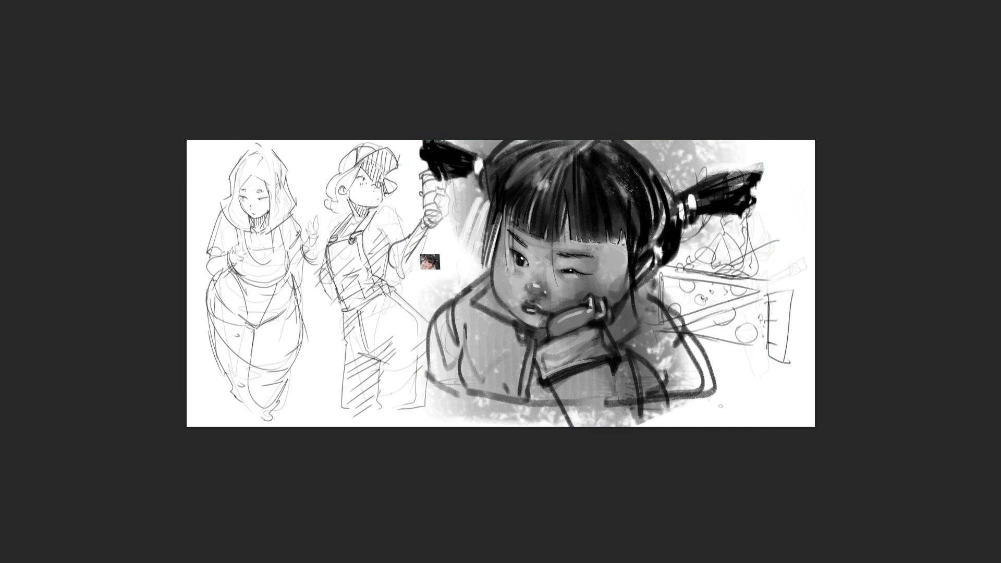
mouse_move(589, 292)
left_mouse_down()
mouse_move(532, 168)
mouse_move(615, 271)
mouse_move(542, 334)
mouse_move(505, 312)
mouse_move(633, 347)
mouse_move(677, 376)
mouse_move(667, 396)
mouse_move(608, 308)
mouse_move(607, 203)
mouse_move(625, 224)
mouse_move(727, 179)
mouse_move(579, 272)
mouse_move(491, 163)
mouse_move(529, 171)
mouse_move(615, 359)
mouse_move(542, 374)
mouse_move(500, 292)
left_mouse_up()
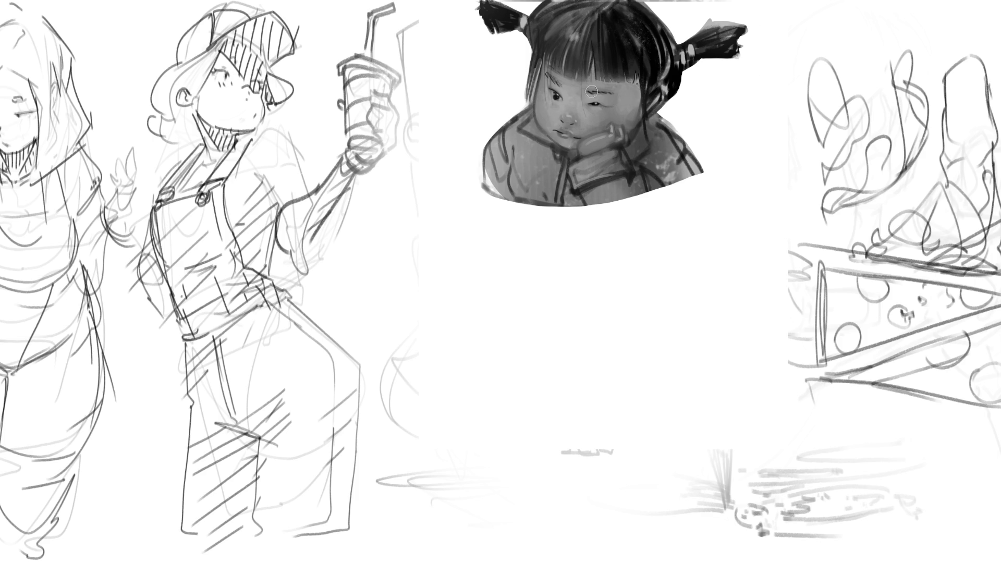
Retouch the finger outline, right cheek, lower bangs, brow highlight, and darken the lips and chin shading.
left_click_drag(612, 138, 612, 138)
mouse_move(586, 125)
left_mouse_down()
mouse_move(594, 119)
mouse_move(587, 126)
left_mouse_up()
left_click_drag(594, 80, 610, 82)
left_click_drag(597, 90, 615, 89)
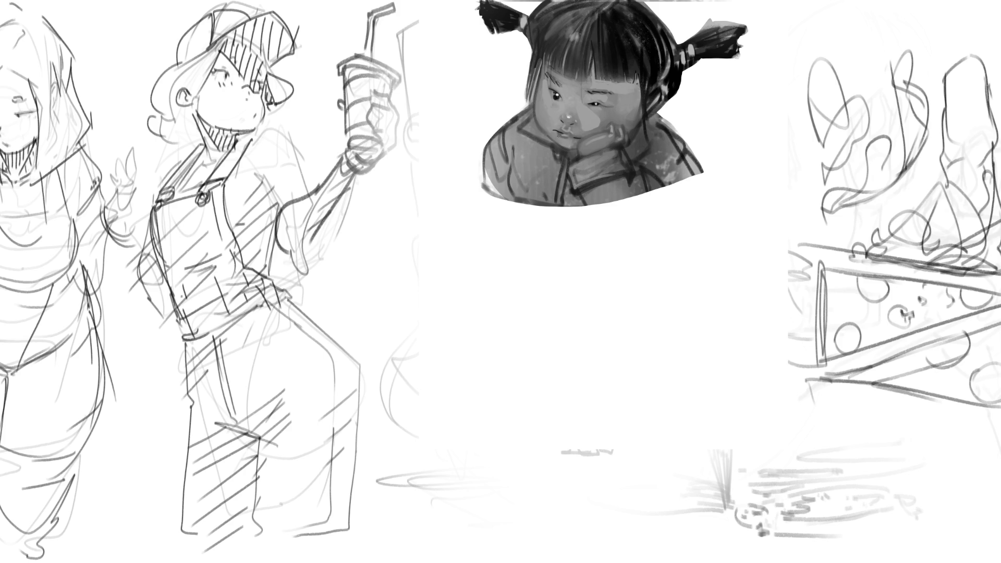
left_click_drag(560, 140, 575, 141)
mouse_move(559, 138)
left_mouse_down()
mouse_move(573, 148)
mouse_move(607, 135)
left_mouse_up()
Undo the dark stroke beside the lips and outline the cartoon girl's rounded head.
key("ctrl+z")
left_click_drag(514, 296, 522, 386)
mouse_move(511, 334)
left_mouse_down()
mouse_move(567, 264)
mouse_move(631, 353)
left_mouse_up()
mouse_move(532, 392)
left_mouse_down()
mouse_move(589, 394)
mouse_move(620, 365)
mouse_move(617, 352)
mouse_move(631, 367)
mouse_move(595, 397)
mouse_move(628, 373)
mouse_move(643, 385)
mouse_move(601, 412)
mouse_move(628, 417)
mouse_move(652, 440)
left_mouse_up()
Sketch the cartoon body's collar, shoulders, side lines and the hand resting against the face.
mouse_move(637, 389)
left_mouse_down()
mouse_move(650, 441)
mouse_move(677, 456)
left_mouse_up()
mouse_move(519, 392)
left_mouse_down()
mouse_move(490, 410)
mouse_move(580, 405)
mouse_move(588, 451)
left_mouse_up()
mouse_move(582, 403)
left_mouse_down()
mouse_move(583, 458)
mouse_move(489, 408)
mouse_move(508, 472)
left_mouse_up()
mouse_move(504, 437)
left_mouse_down()
mouse_move(529, 471)
mouse_move(660, 476)
left_mouse_up()
mouse_move(642, 392)
left_mouse_down()
mouse_move(712, 451)
mouse_move(698, 448)
left_mouse_up()
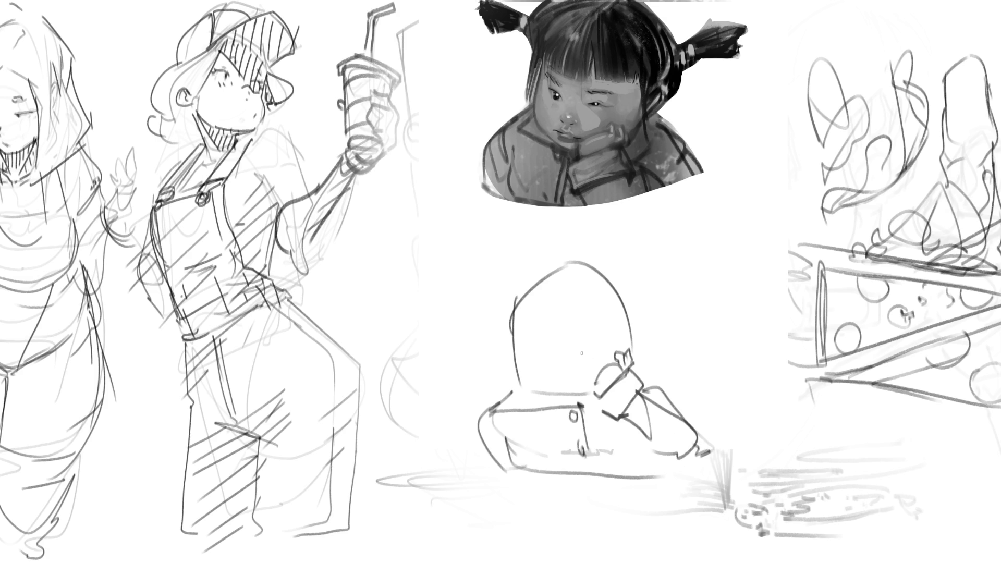
mouse_move(576, 365)
left_mouse_down()
mouse_move(584, 356)
mouse_move(600, 365)
mouse_move(590, 370)
mouse_move(576, 344)
mouse_move(610, 318)
left_mouse_up()
Draw the cartoon girl's eye, ears, left head side, hairline and rounded hair outline.
mouse_move(542, 327)
left_mouse_down()
mouse_move(594, 305)
mouse_move(639, 319)
mouse_move(637, 334)
left_mouse_up()
left_click_drag(508, 341, 505, 356)
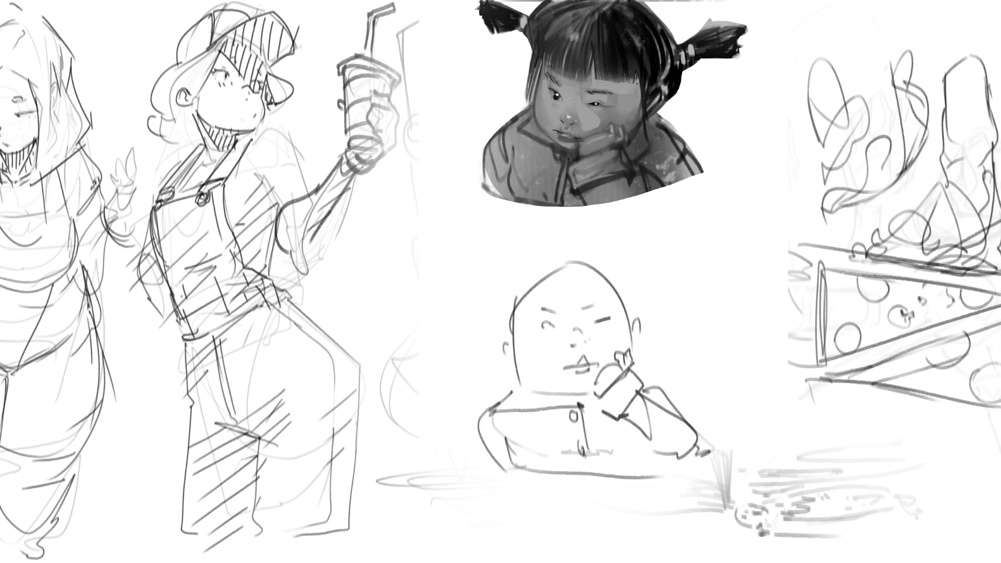
left_click_drag(524, 301, 506, 391)
mouse_move(501, 324)
left_mouse_down()
mouse_move(544, 289)
mouse_move(586, 289)
left_mouse_up()
mouse_move(580, 255)
left_mouse_down()
mouse_move(595, 287)
mouse_move(630, 317)
left_mouse_up()
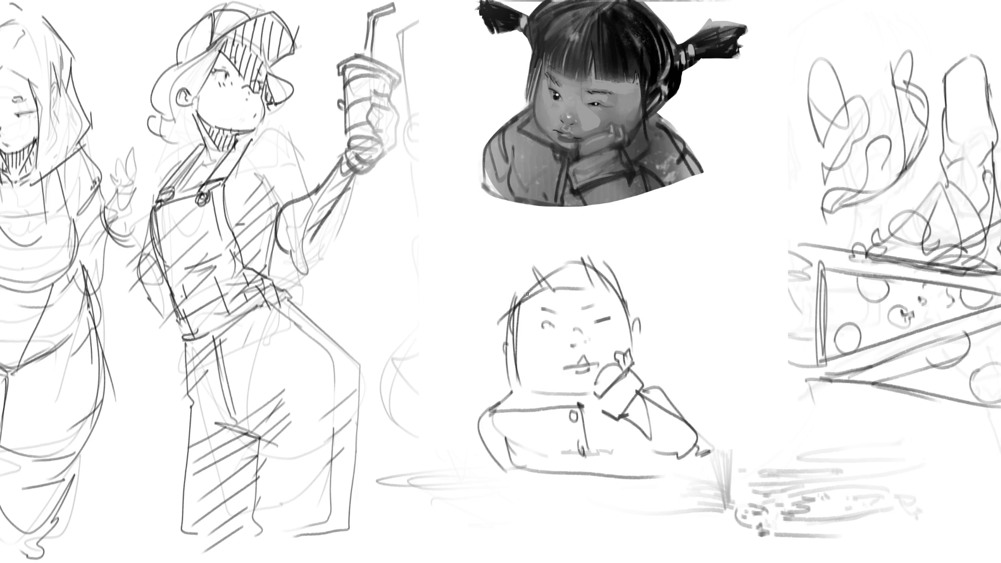
mouse_move(490, 341)
left_mouse_down()
mouse_move(481, 310)
mouse_move(542, 244)
mouse_move(573, 250)
mouse_move(652, 305)
mouse_move(672, 270)
left_mouse_up()
Add pigtails on both sides, lengthen both cheek lines, and draw round cheek circles.
mouse_move(672, 270)
left_mouse_down()
mouse_move(680, 308)
mouse_move(661, 306)
left_mouse_up()
left_click_drag(476, 307, 447, 288)
left_click_drag(448, 288, 474, 314)
left_click_drag(651, 322, 647, 354)
left_click_drag(492, 336, 504, 373)
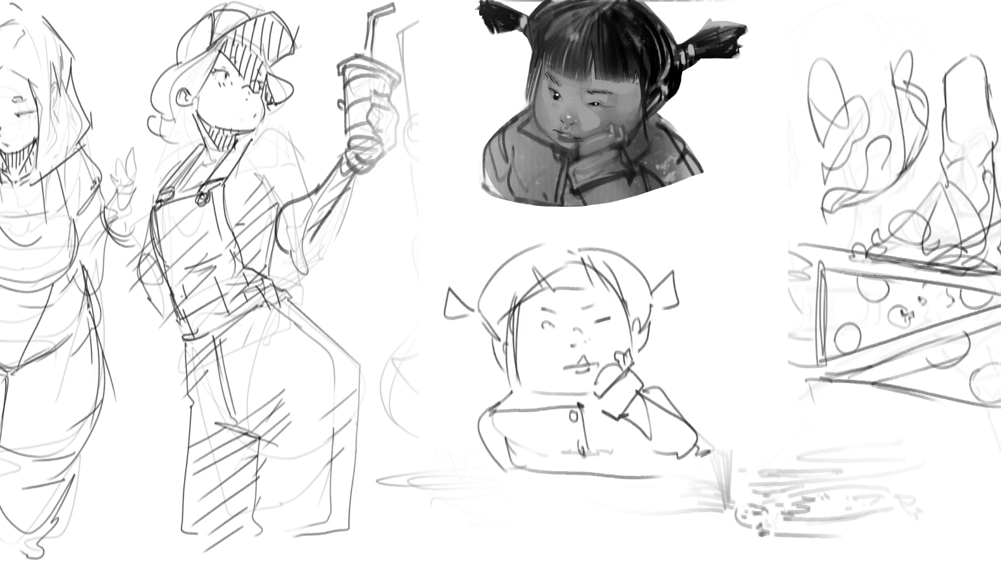
mouse_move(623, 329)
left_mouse_down()
mouse_move(610, 356)
mouse_move(625, 323)
left_mouse_up()
mouse_move(542, 327)
left_mouse_down()
mouse_move(553, 361)
mouse_move(537, 361)
left_mouse_up()
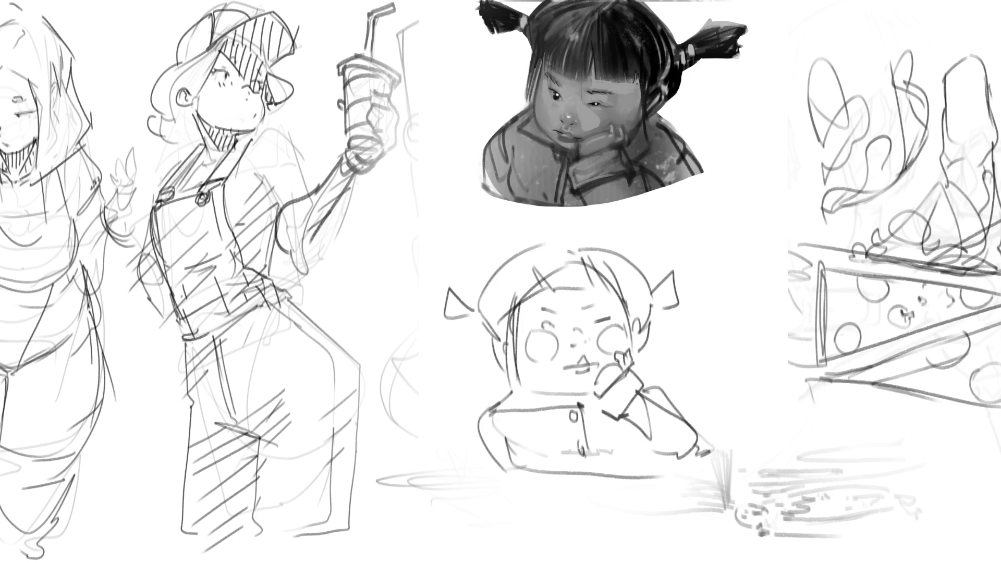
Sketch the cartoon figure's shoulders and arms, including the raised arm, down to the table.
mouse_move(498, 398)
left_mouse_down()
mouse_move(458, 458)
mouse_move(445, 504)
left_mouse_up()
mouse_move(445, 500)
left_mouse_down()
mouse_move(492, 468)
mouse_move(513, 476)
left_mouse_up()
mouse_move(491, 469)
left_mouse_down()
mouse_move(456, 547)
mouse_move(539, 515)
mouse_move(581, 535)
left_mouse_up()
left_click_drag(616, 431, 679, 496)
mouse_move(653, 401)
left_mouse_down()
mouse_move(713, 459)
mouse_move(724, 456)
mouse_move(725, 491)
left_mouse_up()
mouse_move(651, 481)
left_mouse_down()
mouse_move(540, 496)
mouse_move(688, 508)
left_mouse_up()
Add buttons down the shirt front and draw the table edge under the figure.
mouse_move(584, 462)
left_mouse_down()
mouse_move(604, 516)
mouse_move(599, 540)
left_mouse_up()
left_click_drag(542, 557, 684, 525)
mouse_move(492, 561)
left_mouse_down()
mouse_move(661, 539)
mouse_move(717, 510)
left_mouse_up()
left_click_drag(712, 527, 712, 547)
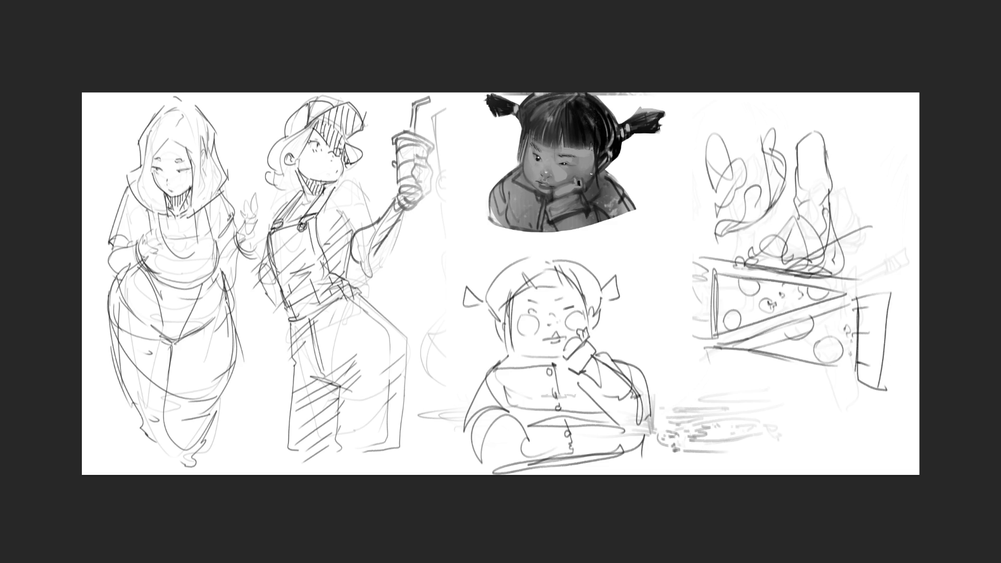
Dab small dark touches on the portrait girl's hand.
left_click_drag(574, 177, 567, 182)
left_click_drag(586, 181, 581, 187)
mouse_move(590, 181)
left_mouse_down()
mouse_move(553, 191)
mouse_move(572, 195)
left_mouse_up()
Darken the cartoon girl's hand and jaw lines, undoing the last jaw stroke.
left_click_drag(583, 306, 593, 336)
mouse_move(508, 314)
left_mouse_down()
mouse_move(537, 349)
mouse_move(565, 363)
mouse_move(555, 361)
left_mouse_up()
key("ctrl+z")
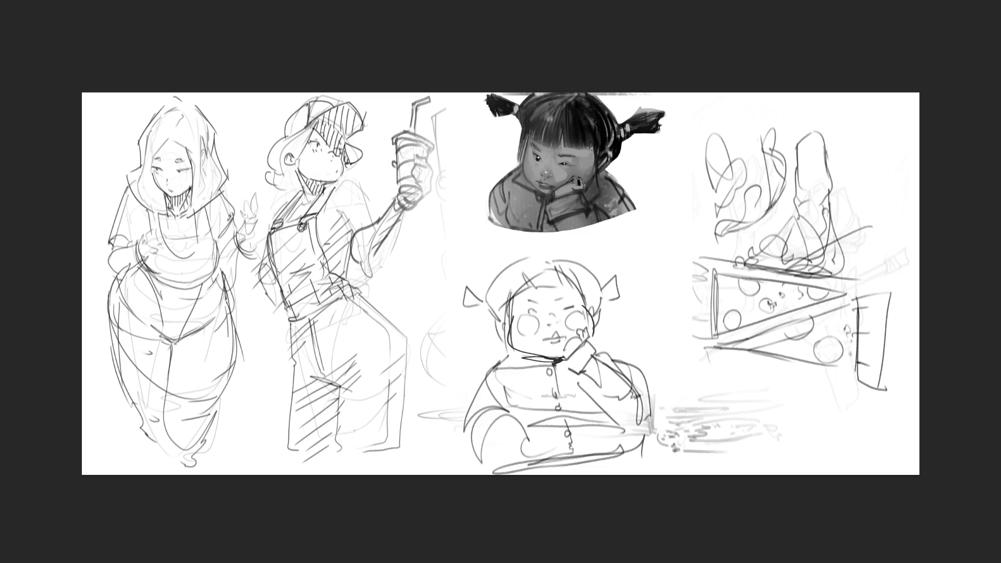
Lasso-select the hooded figure's top, excluding the head, fill it grey, and deselect.
mouse_move(130, 188)
left_mouse_down()
mouse_move(116, 242)
mouse_move(140, 251)
mouse_move(151, 237)
mouse_move(149, 208)
left_mouse_up()
mouse_move(190, 212)
left_mouse_down()
mouse_move(197, 249)
mouse_move(162, 217)
mouse_move(214, 216)
mouse_move(237, 229)
mouse_move(206, 194)
left_mouse_up()
key("ctrl+d")
mouse_move(202, 259)
left_mouse_down()
mouse_move(136, 276)
mouse_move(119, 333)
mouse_move(162, 344)
mouse_move(149, 257)
mouse_move(177, 351)
mouse_move(162, 340)
mouse_move(196, 347)
mouse_move(229, 338)
mouse_move(234, 315)
mouse_move(209, 279)
left_mouse_up()
left_click_drag(193, 203, 198, 156)
key("Return")
mouse_move(199, 140)
left_mouse_down()
mouse_move(196, 374)
mouse_move(172, 271)
left_mouse_up()
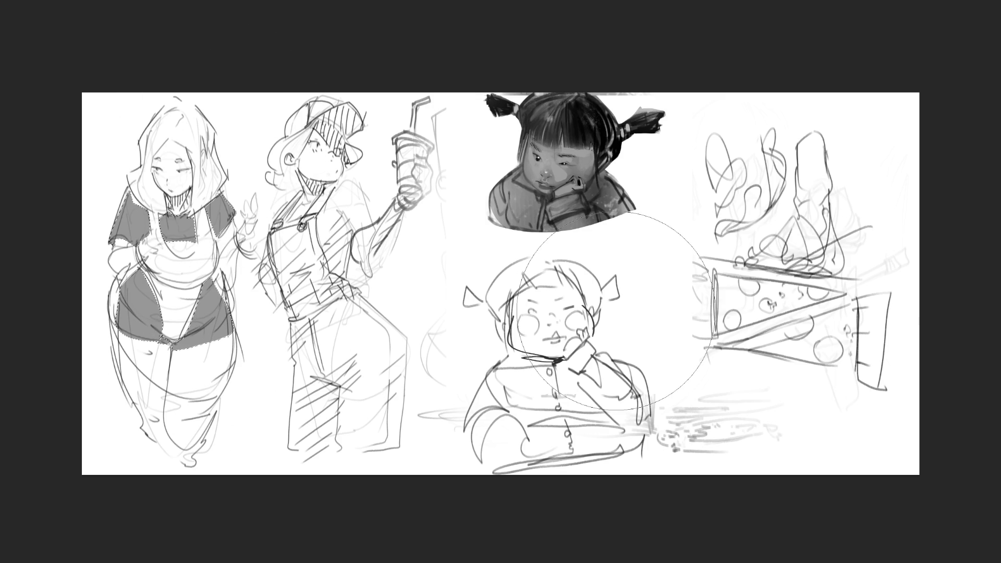
key("ctrl+d")
Select the hooded figure's neck and lower body, paint it medium grey, and deselect.
mouse_move(181, 217)
left_mouse_down()
mouse_move(193, 208)
mouse_move(189, 187)
left_mouse_up()
mouse_move(155, 274)
left_mouse_down()
mouse_move(180, 280)
mouse_move(217, 266)
mouse_move(142, 270)
mouse_move(131, 282)
mouse_move(125, 338)
mouse_move(165, 434)
mouse_move(194, 429)
mouse_move(229, 337)
mouse_move(213, 264)
left_mouse_up()
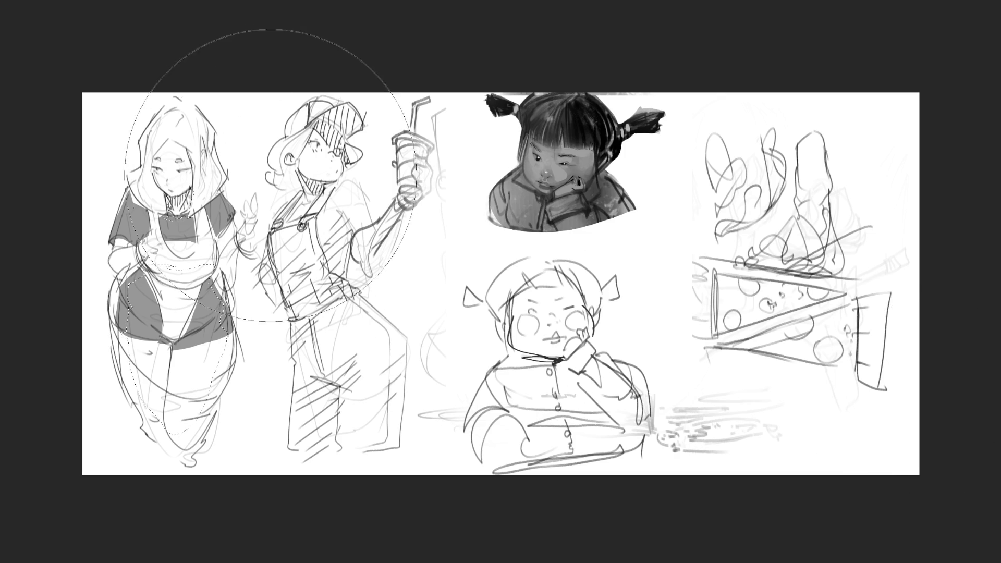
left_click_drag(290, 179, 387, 338)
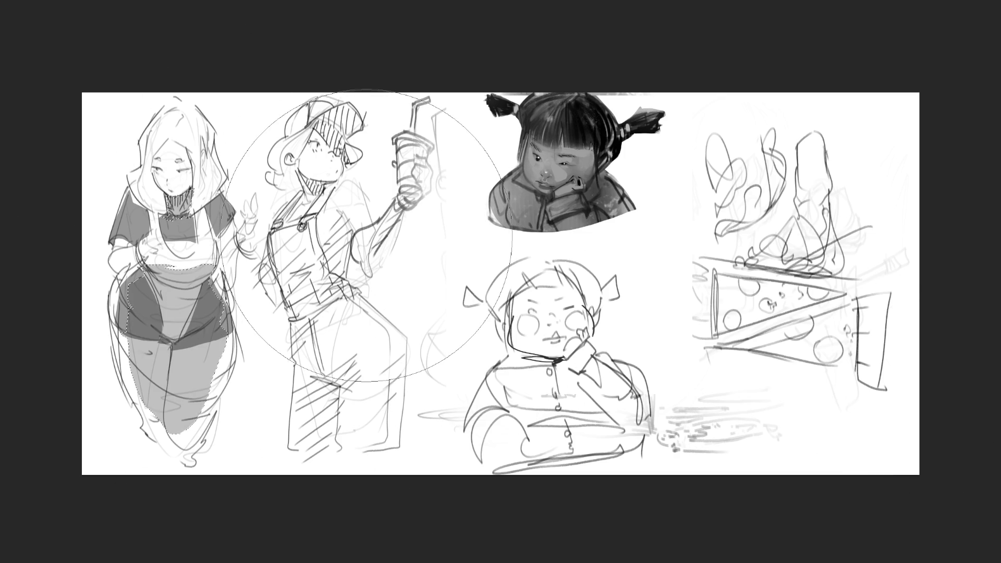
key("ctrl+d")
key("bracketleft")
With a small brush, paint dark accents on the hooded figure's arm, chest and waist.
key("b")
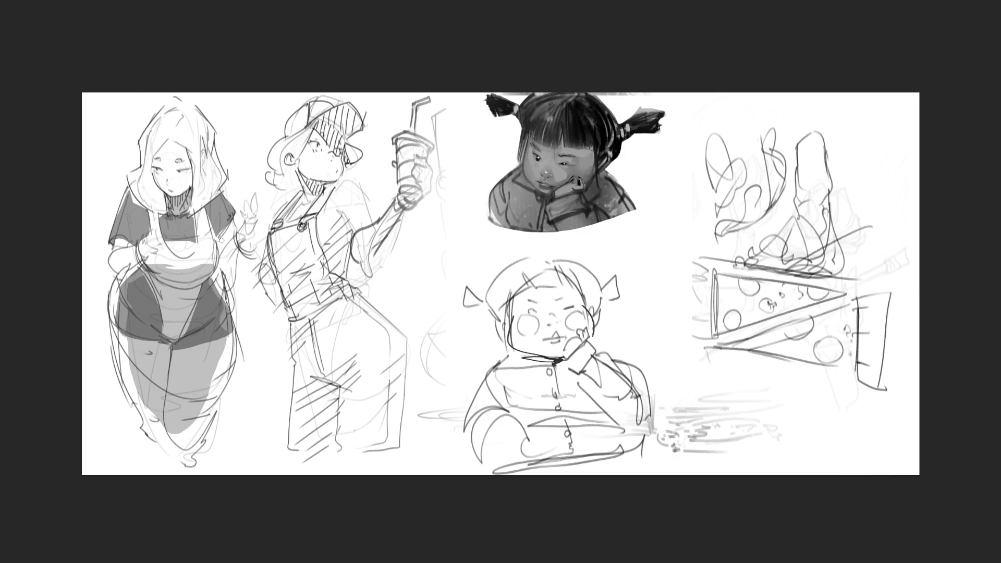
mouse_move(145, 247)
left_mouse_down()
mouse_move(116, 241)
mouse_move(143, 251)
left_mouse_up()
mouse_move(170, 241)
left_mouse_down()
mouse_move(180, 254)
mouse_move(195, 241)
mouse_move(183, 256)
left_mouse_up()
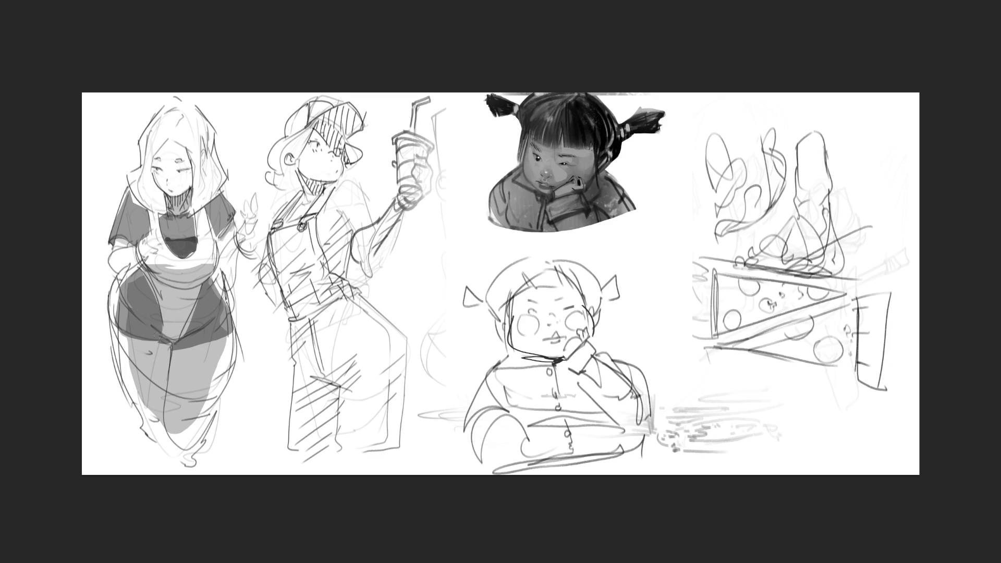
mouse_move(168, 339)
left_mouse_down()
mouse_move(167, 365)
mouse_move(116, 339)
mouse_move(209, 341)
left_mouse_up()
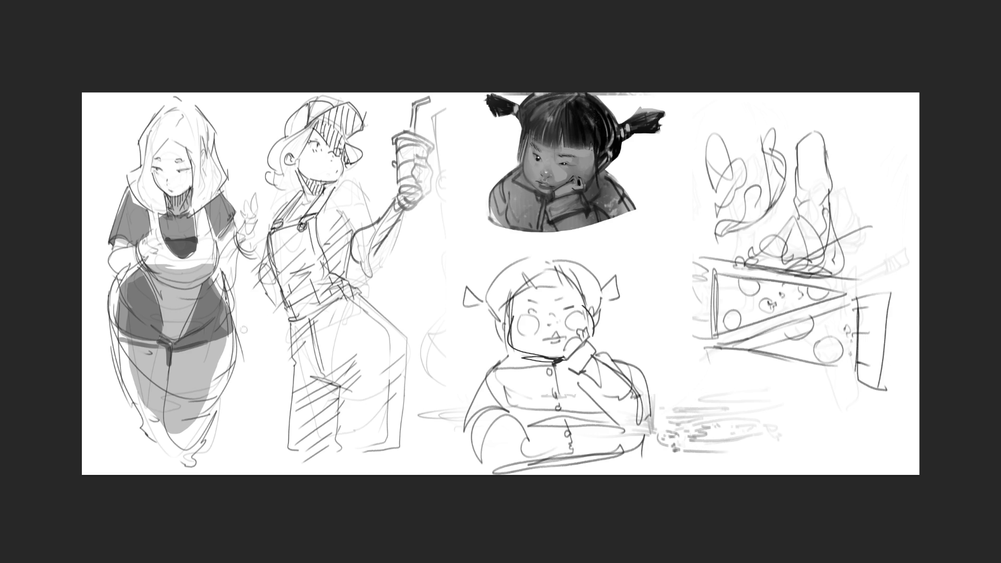
left_click_drag(241, 252, 247, 234)
Shade the hooded figure's neck and eyes grey and lighten her cheek and nose.
mouse_move(154, 175)
left_mouse_down()
mouse_move(155, 208)
mouse_move(168, 222)
left_mouse_up()
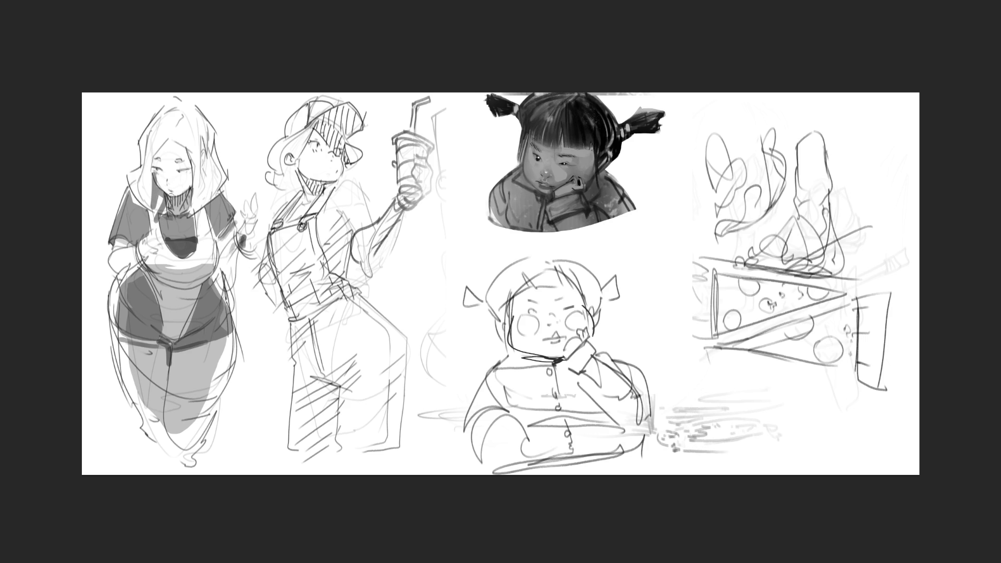
key("ctrl+z")
key("ctrl+z")
mouse_move(151, 170)
left_mouse_down()
mouse_move(152, 207)
mouse_move(166, 214)
left_mouse_up()
mouse_move(154, 166)
left_mouse_down()
mouse_move(190, 170)
mouse_move(168, 188)
mouse_move(188, 178)
mouse_move(176, 196)
mouse_move(185, 188)
mouse_move(172, 185)
mouse_move(188, 183)
mouse_move(172, 183)
mouse_move(187, 180)
mouse_move(159, 164)
mouse_move(177, 163)
mouse_move(159, 151)
mouse_move(184, 233)
left_mouse_up()
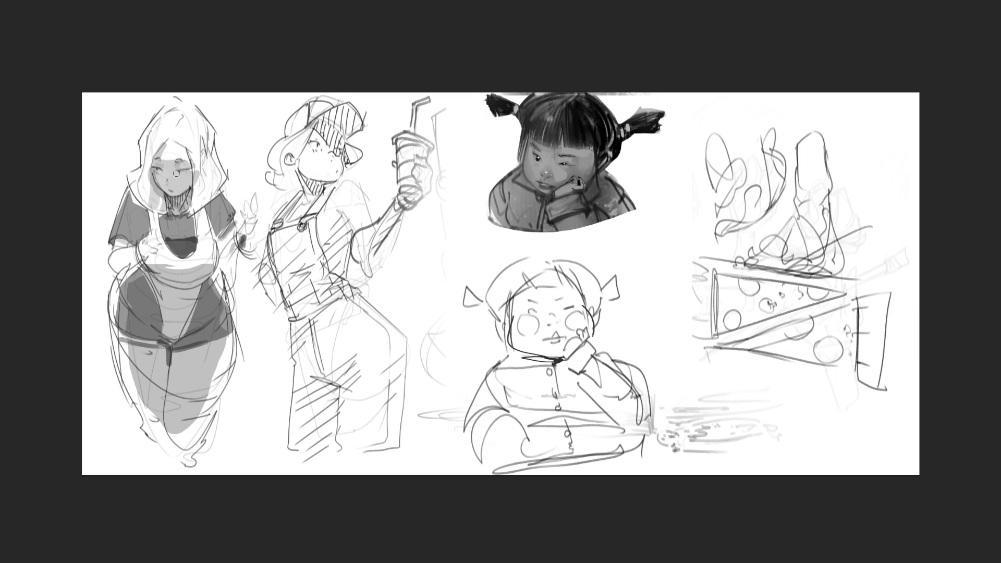
left_click_drag(176, 174, 167, 181)
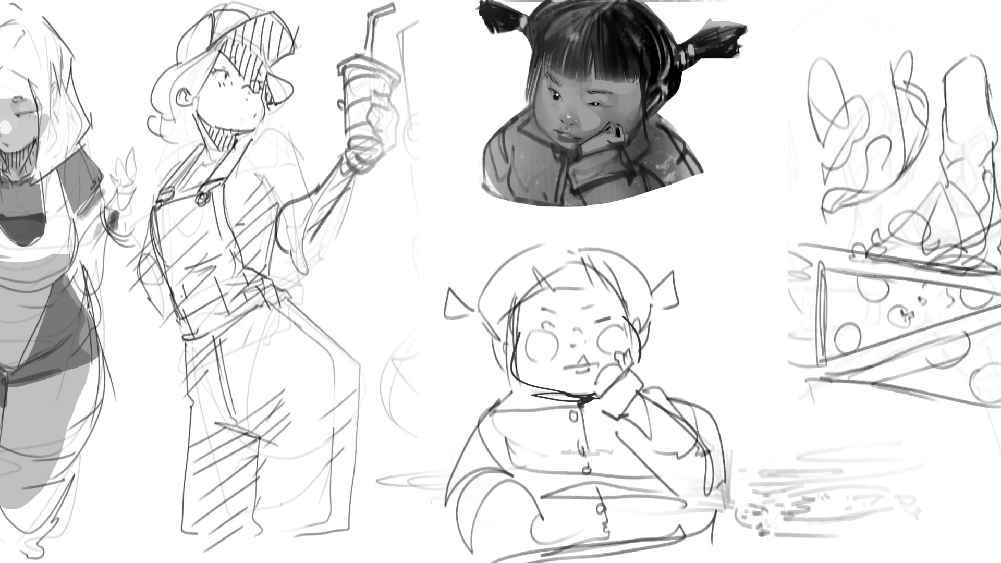
Fill five cheese holes with dark grey, then re-outline the overalls girl's shoulder and arm.
mouse_move(843, 334)
left_mouse_down()
mouse_move(841, 343)
mouse_move(851, 334)
left_mouse_up()
mouse_move(884, 299)
left_mouse_down()
mouse_move(865, 284)
mouse_move(866, 298)
left_mouse_up()
left_click_drag(956, 296, 970, 298)
left_click_drag(980, 379, 990, 385)
mouse_move(922, 351)
left_mouse_down()
mouse_move(939, 359)
mouse_move(936, 348)
left_mouse_up()
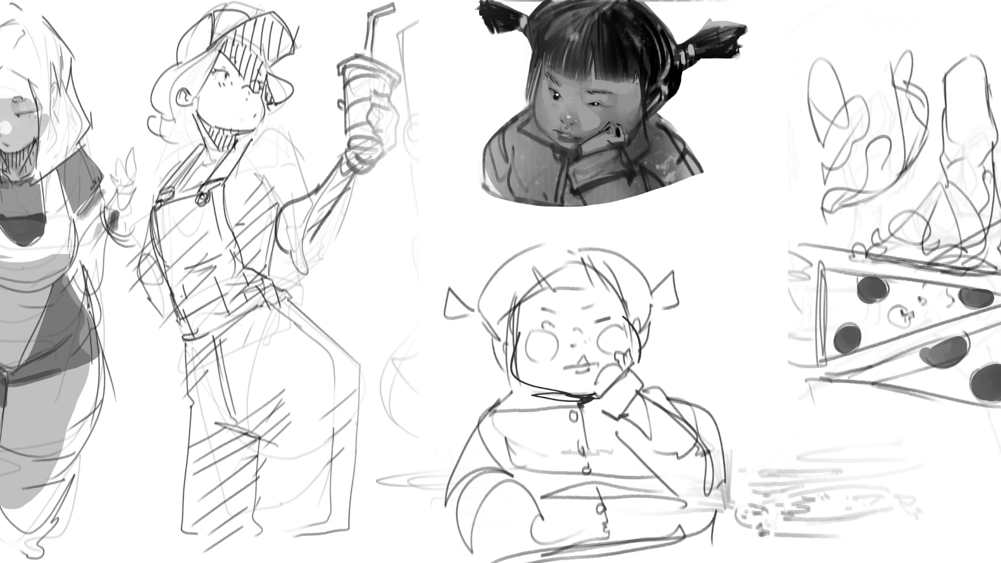
mouse_move(242, 146)
left_mouse_down()
mouse_move(245, 161)
mouse_move(274, 123)
mouse_move(319, 175)
mouse_move(275, 207)
mouse_move(278, 219)
left_mouse_up()
Draw the overalls girl's sleeve edge, cuff, fold, shirt waist and collar lines.
mouse_move(320, 172)
left_mouse_down()
mouse_move(310, 197)
mouse_move(295, 194)
mouse_move(268, 218)
left_mouse_up()
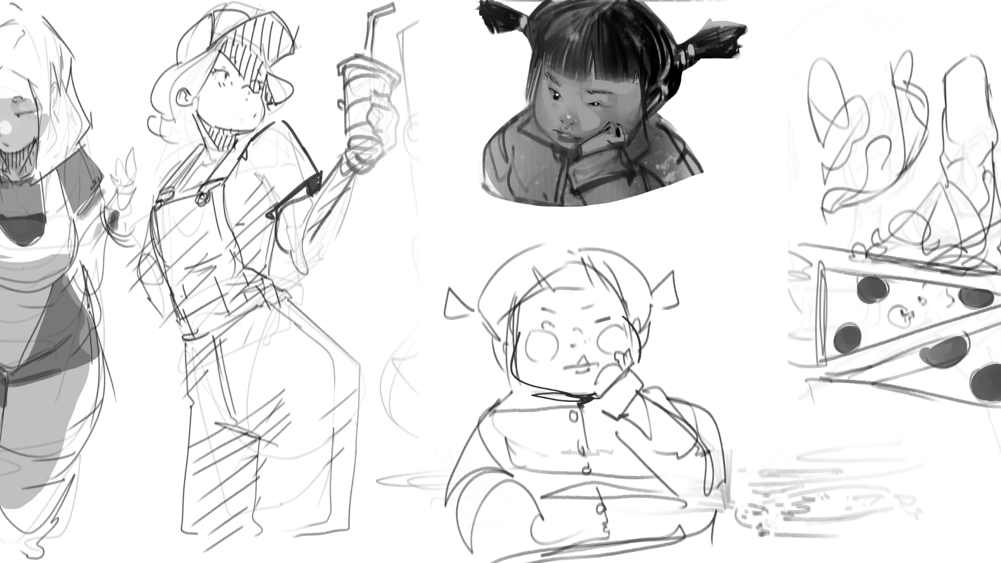
left_click_drag(254, 179, 270, 208)
left_click_drag(256, 276, 277, 279)
mouse_move(276, 279)
left_mouse_down()
mouse_move(273, 264)
mouse_move(279, 278)
left_mouse_up()
left_click_drag(275, 276, 280, 283)
mouse_move(193, 171)
left_mouse_down()
mouse_move(233, 143)
mouse_move(227, 154)
left_mouse_up()
left_click_drag(217, 161, 258, 132)
left_click_drag(194, 153, 205, 147)
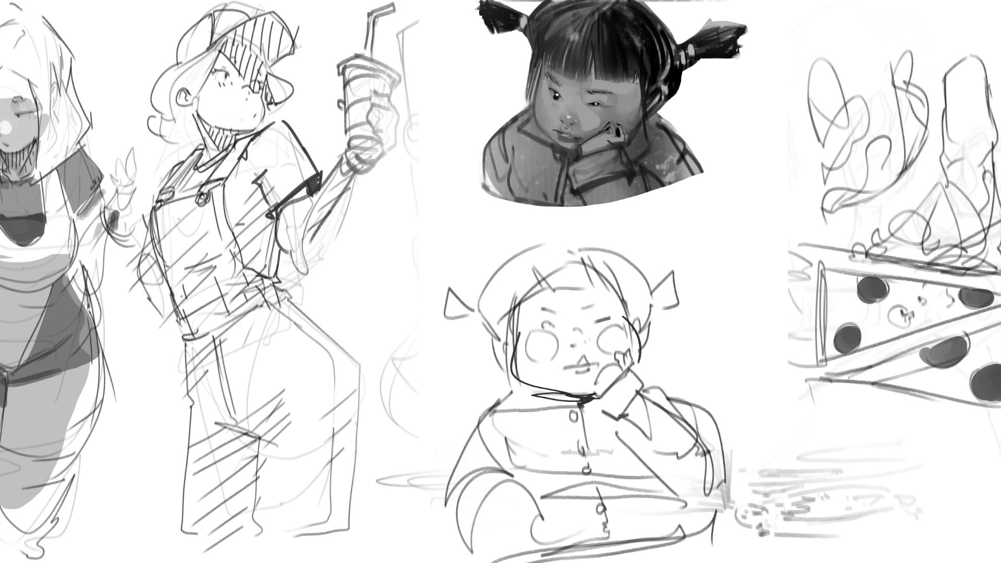
Darken her mouth, chin and ear lines, hatch jaw and neck shading, and darken the cap brim.
mouse_move(244, 111)
left_mouse_down()
mouse_move(252, 107)
mouse_move(248, 115)
left_mouse_up()
mouse_move(262, 103)
left_mouse_down()
mouse_move(253, 131)
mouse_move(271, 101)
left_mouse_up()
mouse_move(191, 85)
left_mouse_down()
mouse_move(186, 100)
mouse_move(170, 96)
left_mouse_up()
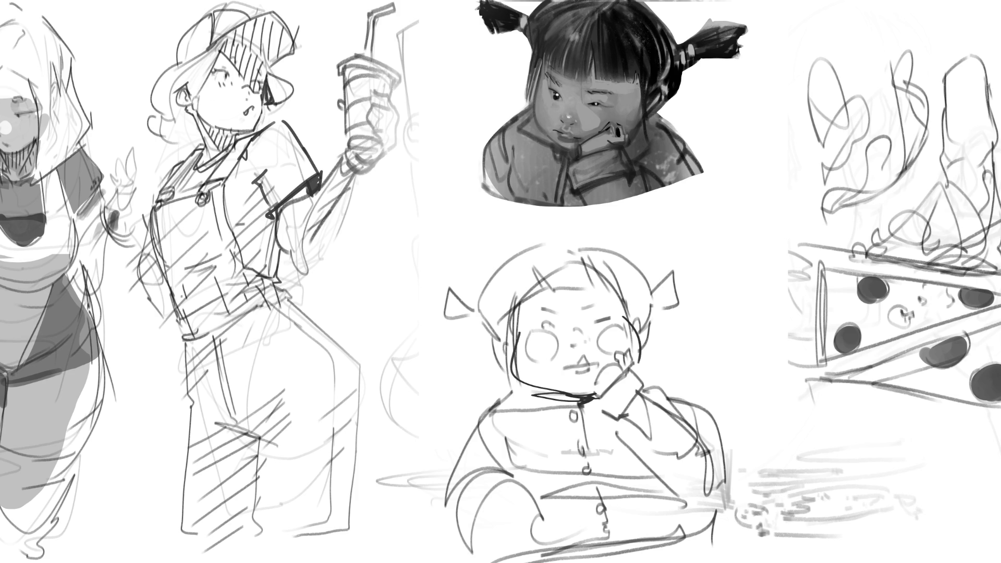
left_click_drag(185, 116, 195, 133)
mouse_move(196, 127)
left_mouse_down()
mouse_move(198, 141)
mouse_move(251, 136)
mouse_move(243, 140)
left_mouse_up()
key("ctrl+z")
mouse_move(200, 117)
left_mouse_down()
mouse_move(224, 153)
mouse_move(236, 134)
mouse_move(221, 148)
mouse_move(234, 149)
left_mouse_up()
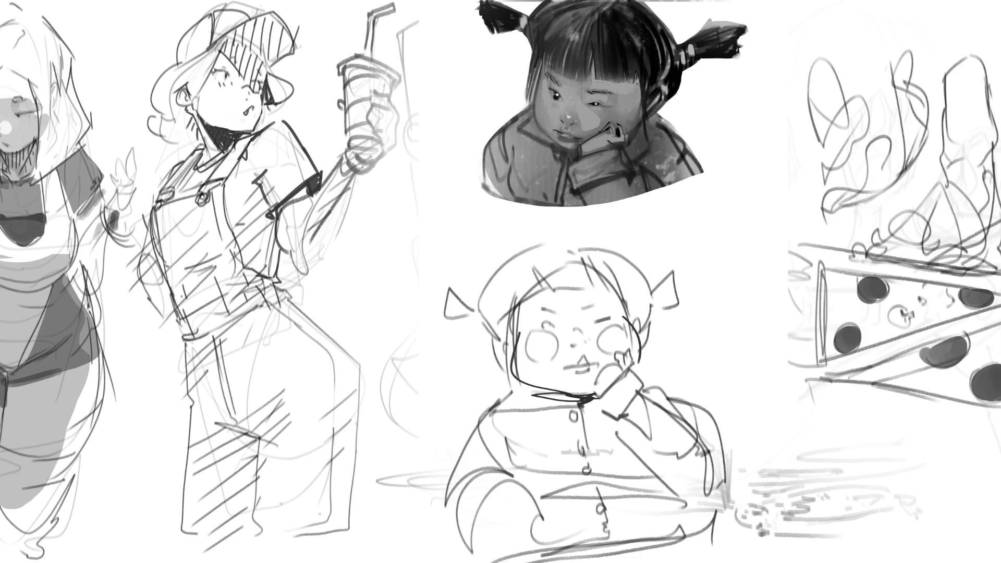
left_click_drag(233, 33, 272, 64)
Fill the cap brim and the area over the bangs with dark tone.
mouse_move(271, 20)
left_mouse_down()
mouse_move(262, 39)
mouse_move(272, 59)
mouse_move(289, 29)
mouse_move(282, 59)
mouse_move(287, 38)
left_mouse_up()
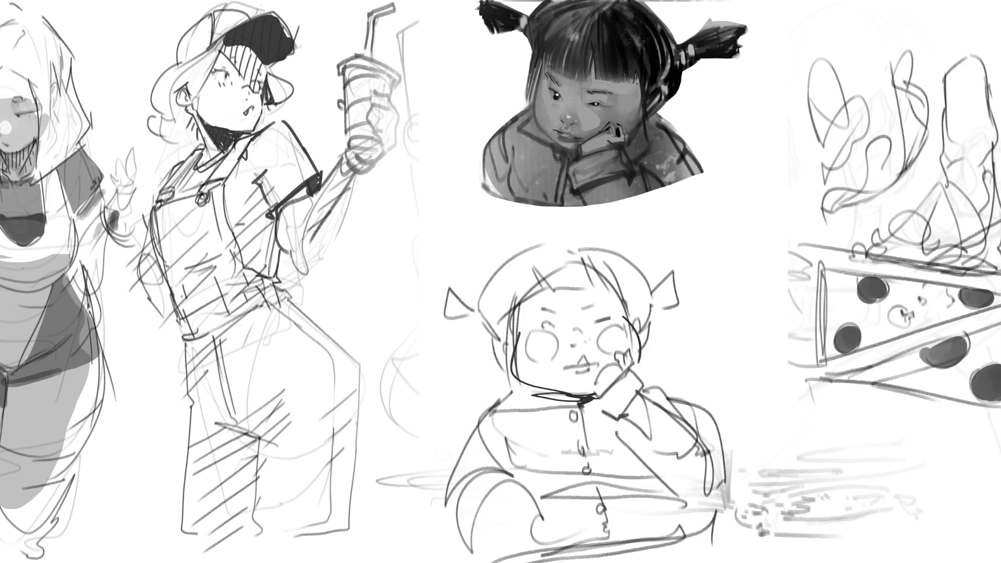
mouse_move(229, 55)
left_mouse_down()
mouse_move(245, 78)
mouse_move(232, 46)
left_mouse_up()
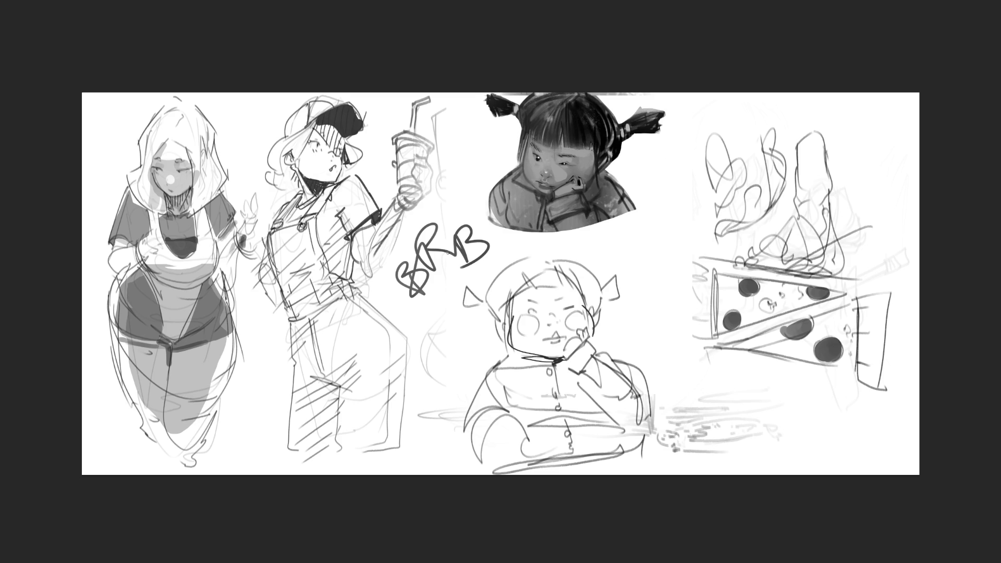
Strike through the BRB lettering, undo back past it, then restore the cap's dark fill.
left_click_drag(463, 212, 437, 329)
key("ctrl+z")
key("ctrl+z")
key("ctrl+z")
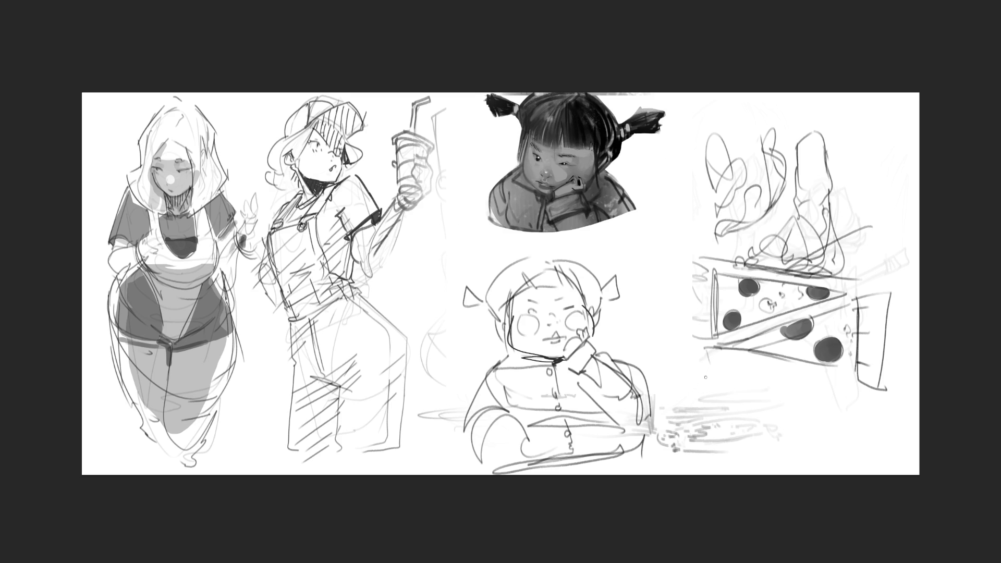
key("ctrl+shift+z")
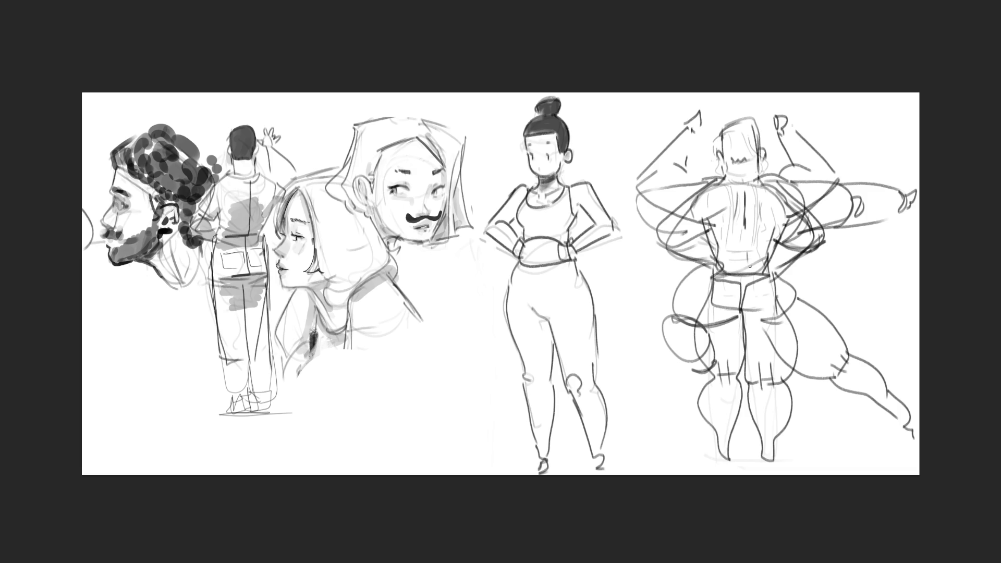
Erase the standing woman, bun-haired figure and right muscular figure down to faint ghosts.
mouse_move(556, 38)
left_mouse_down()
mouse_move(569, 335)
mouse_move(585, 397)
mouse_move(849, 138)
left_mouse_up()
mouse_move(874, 475)
left_mouse_down()
mouse_move(856, 171)
mouse_move(746, 120)
mouse_move(746, 460)
mouse_move(915, 186)
left_mouse_up()
mouse_move(688, 85)
left_mouse_down()
mouse_move(634, 107)
mouse_move(554, 415)
mouse_move(519, 344)
mouse_move(558, 123)
mouse_move(608, 302)
mouse_move(915, 257)
mouse_move(677, 420)
left_mouse_up()
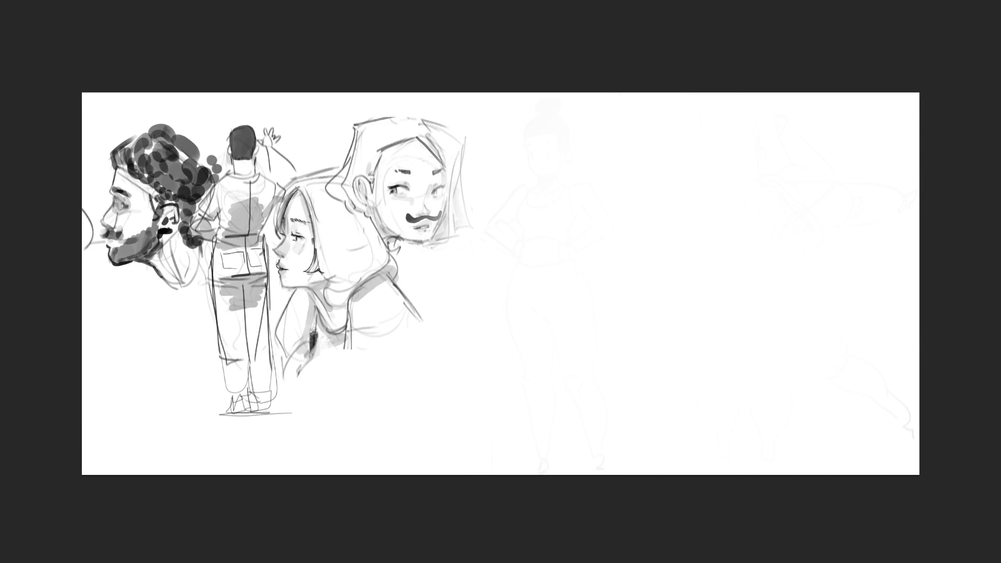
scroll(400, 306, "up", 5)
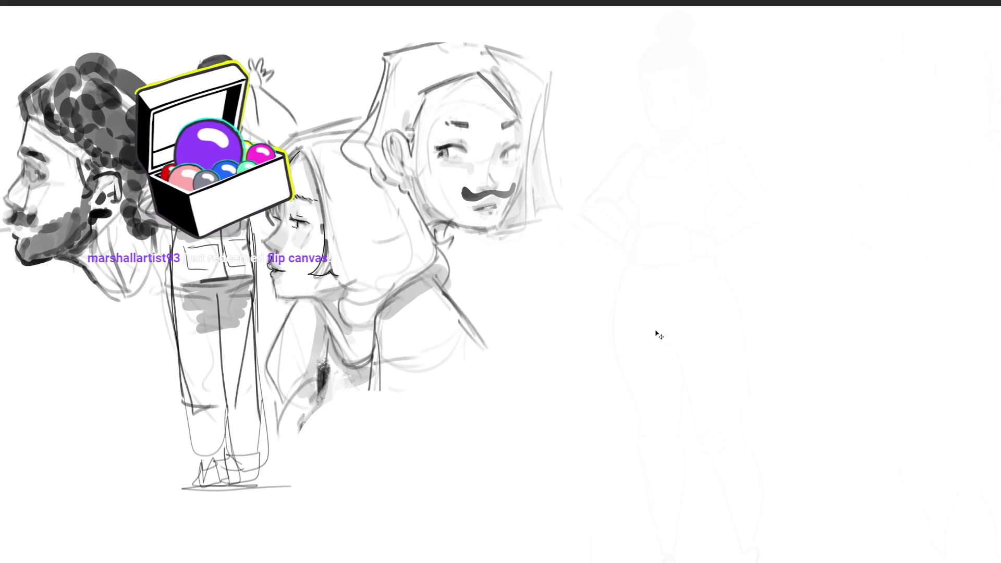
Mirror the canvas horizontally, pan across the figures, and erase the mustache's left curl.
key("m")
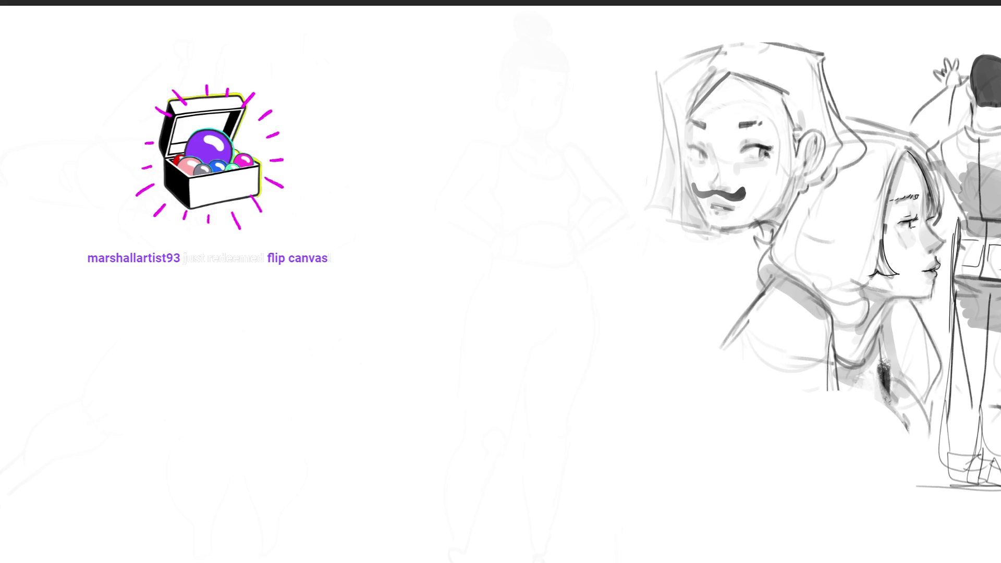
left_click_drag(608, 358, 388, 344)
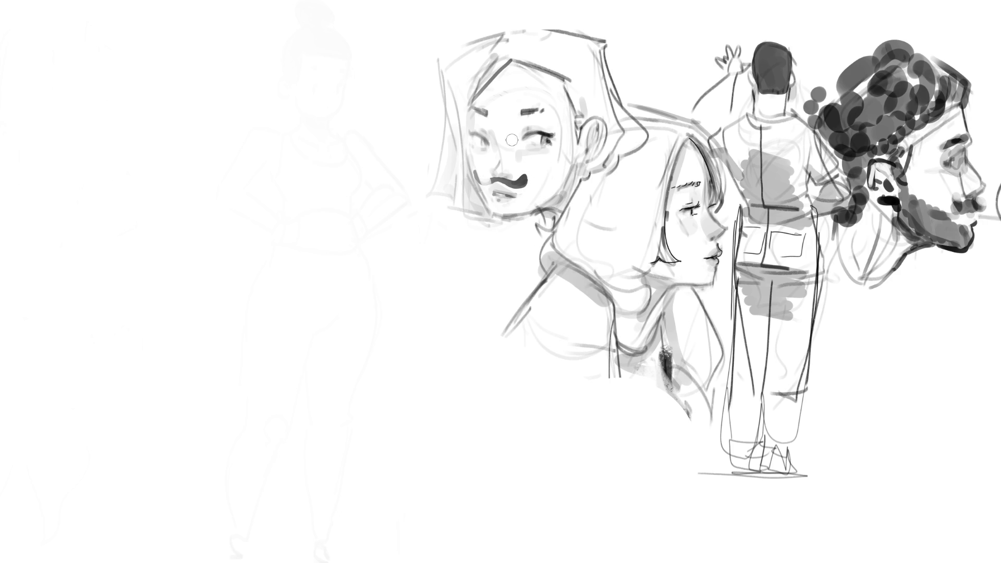
left_click_drag(484, 181, 516, 182)
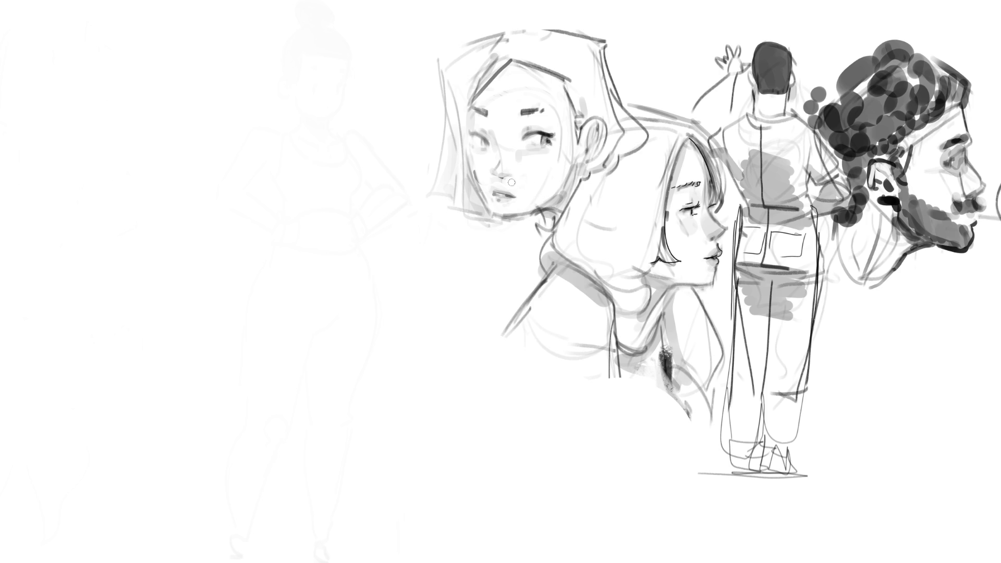
Paint the hooded girl's lips and shade her neck under the jaw, undoing stray dark strokes.
left_click_drag(497, 188, 513, 193)
key("ctrl+z")
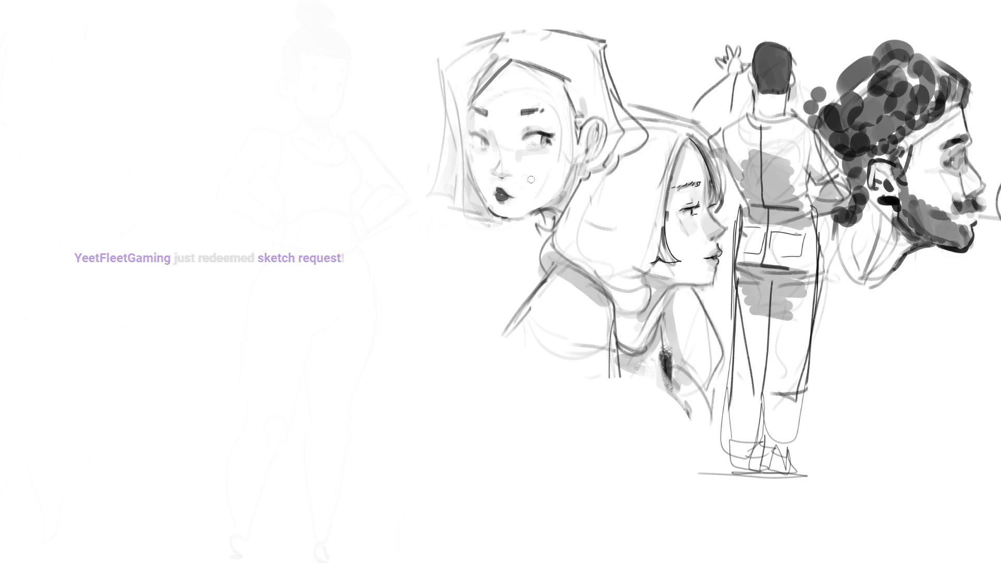
left_click_drag(513, 218, 539, 213)
key("ctrl+z")
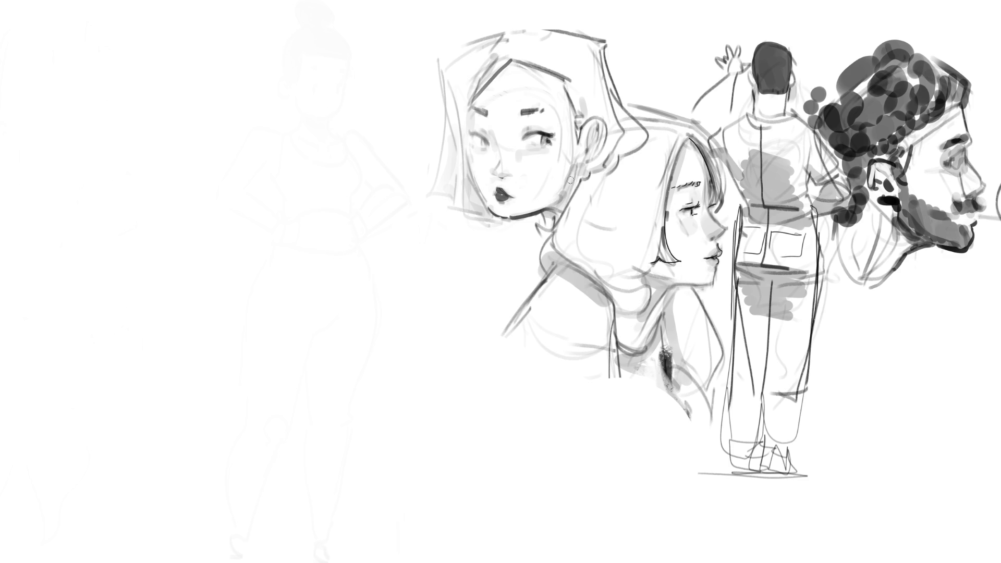
mouse_move(558, 221)
left_mouse_down()
mouse_move(565, 206)
mouse_move(554, 208)
mouse_move(563, 206)
left_mouse_up()
Darken the chin shading, add a dark earring, and shrink the brush to a tiny size.
left_click_drag(584, 169, 574, 160)
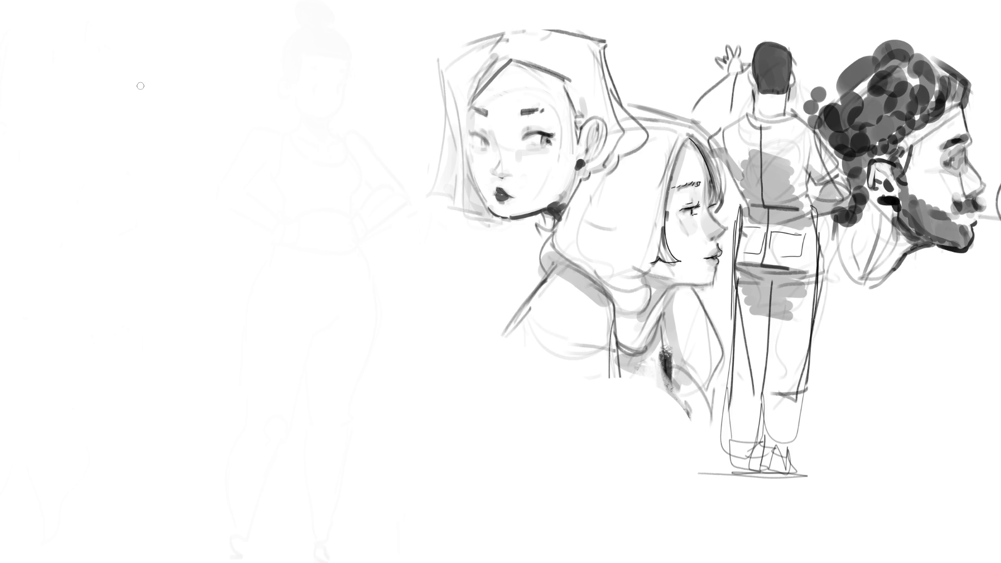
key("bracketleft")
key("bracketleft")
Start a new head at left with a draped hair shape and long strands to the right.
left_click_drag(138, 93, 135, 166)
mouse_move(138, 71)
left_mouse_down()
mouse_move(129, 180)
mouse_move(149, 159)
left_mouse_up()
left_click_drag(167, 70, 154, 161)
mouse_move(151, 86)
left_mouse_down()
mouse_move(163, 244)
mouse_move(152, 204)
left_mouse_up()
left_click_drag(177, 78, 167, 168)
left_click_drag(186, 59, 248, 228)
Block in more head and hair lines with an arc over the top of the head.
left_click_drag(158, 179, 223, 166)
mouse_move(239, 67)
left_mouse_down()
mouse_move(254, 258)
mouse_move(268, 180)
left_mouse_up()
left_click_drag(284, 85, 300, 121)
left_click_drag(269, 64, 328, 133)
left_click_drag(298, 19, 302, 32)
mouse_move(308, 67)
left_mouse_down()
mouse_move(318, 243)
mouse_move(327, 210)
left_mouse_up()
left_click_drag(134, 71, 160, 225)
mouse_move(130, 104)
left_mouse_down()
mouse_move(159, 255)
mouse_move(137, 79)
mouse_move(290, 45)
left_mouse_up()
left_click_drag(237, 4, 314, 141)
mouse_move(293, 40)
left_mouse_down()
mouse_move(324, 152)
mouse_move(277, 45)
mouse_move(286, 1)
mouse_move(373, 1)
mouse_move(324, 84)
left_mouse_up()
Sketch pointed ears on both sides with spiky strands and another vertical hair strand.
mouse_move(328, 83)
left_mouse_down()
mouse_move(383, 65)
mouse_move(371, 69)
left_mouse_up()
mouse_move(134, 62)
left_mouse_down()
mouse_move(46, 3)
mouse_move(86, 85)
mouse_move(10, 52)
left_mouse_up()
left_click_drag(21, 68, 115, 93)
left_click_drag(10, 126, 104, 112)
mouse_move(123, 107)
left_mouse_down()
mouse_move(13, 136)
mouse_move(78, 163)
left_mouse_up()
left_click_drag(141, 58, 128, 67)
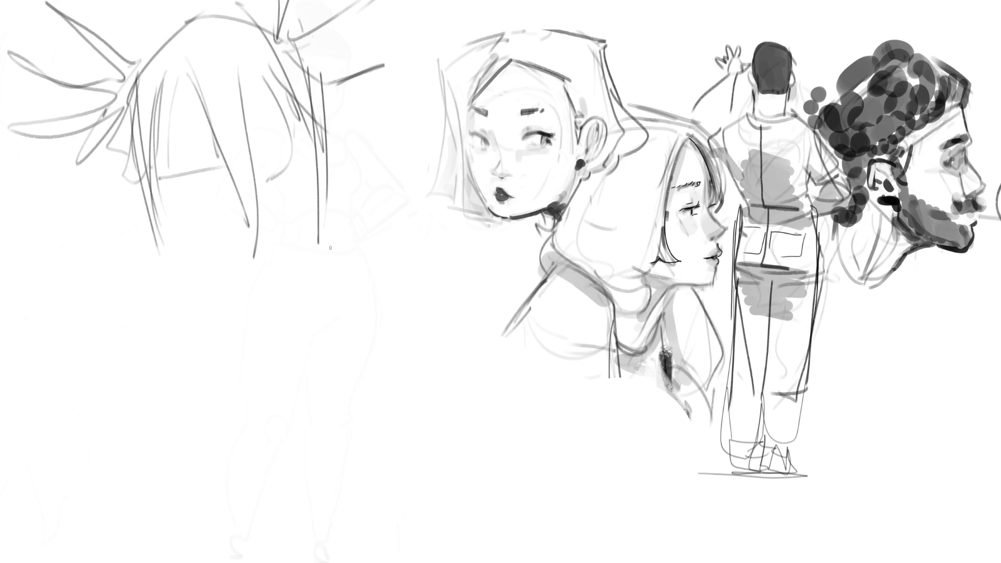
left_click_drag(329, 71, 334, 142)
left_click_drag(363, 109, 327, 189)
left_click_drag(142, 189, 100, 170)
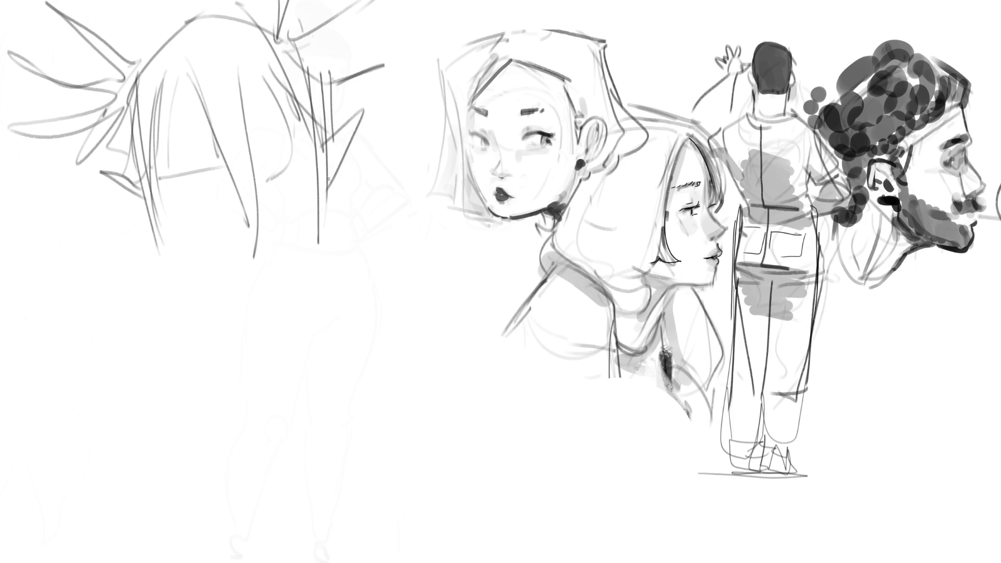
Add a heart-shaped and a small earring, a closed left eye and an open lashed right eye.
mouse_move(344, 166)
left_mouse_down()
mouse_move(328, 177)
mouse_move(350, 201)
mouse_move(358, 183)
mouse_move(362, 201)
mouse_move(347, 179)
left_mouse_up()
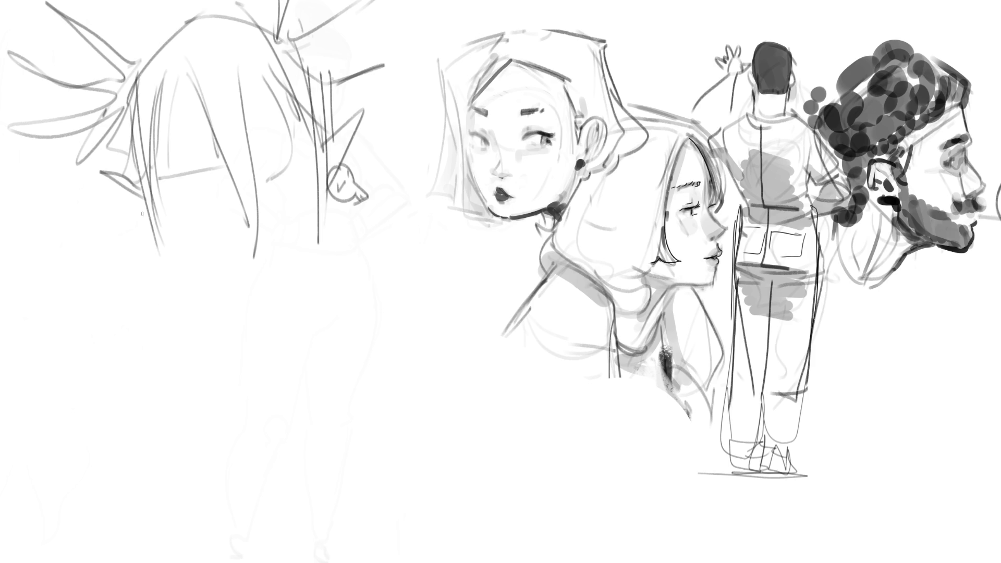
mouse_move(149, 212)
left_mouse_down()
mouse_move(140, 238)
mouse_move(150, 250)
mouse_move(160, 223)
mouse_move(149, 224)
mouse_move(147, 245)
left_mouse_up()
left_click_drag(169, 205, 198, 224)
mouse_move(253, 209)
left_mouse_down()
mouse_move(264, 166)
mouse_move(295, 194)
mouse_move(306, 185)
left_mouse_up()
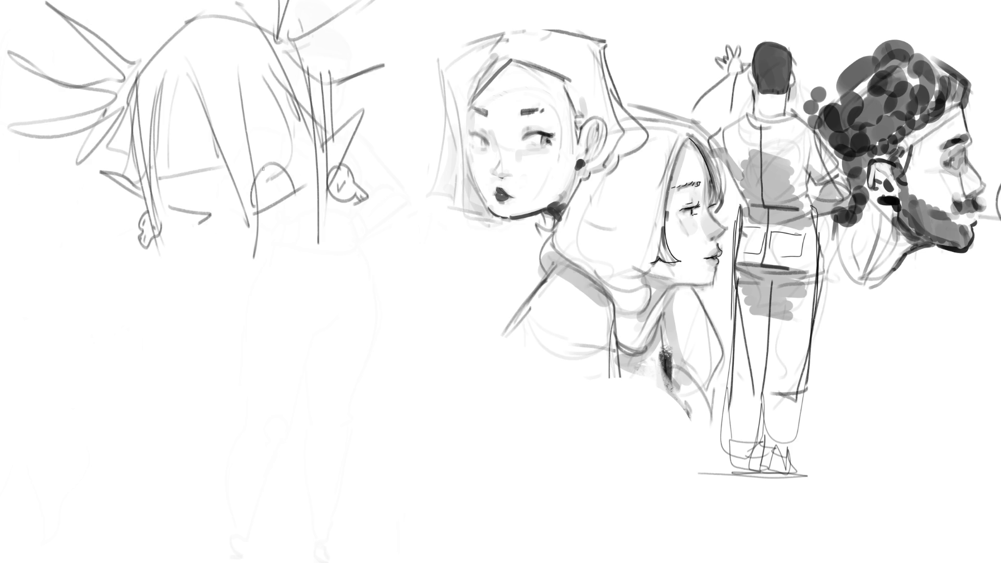
left_click_drag(187, 189, 193, 189)
left_click_drag(202, 190, 207, 191)
left_click_drag(269, 148, 247, 167)
left_click_drag(182, 189, 207, 190)
left_click_drag(288, 150, 257, 171)
mouse_move(169, 208)
left_mouse_down()
mouse_move(205, 211)
mouse_move(201, 224)
left_mouse_up()
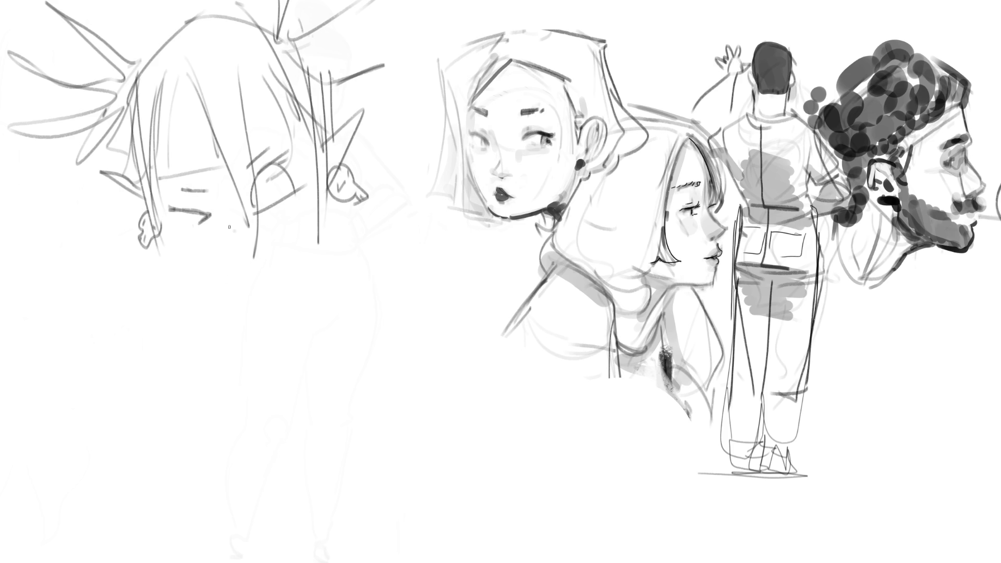
Draw the chin, jawline, and a collar with neck lines under the face.
left_click_drag(226, 247, 234, 248)
mouse_move(168, 230)
left_mouse_down()
mouse_move(228, 273)
mouse_move(301, 229)
left_mouse_up()
left_click_drag(315, 190, 308, 221)
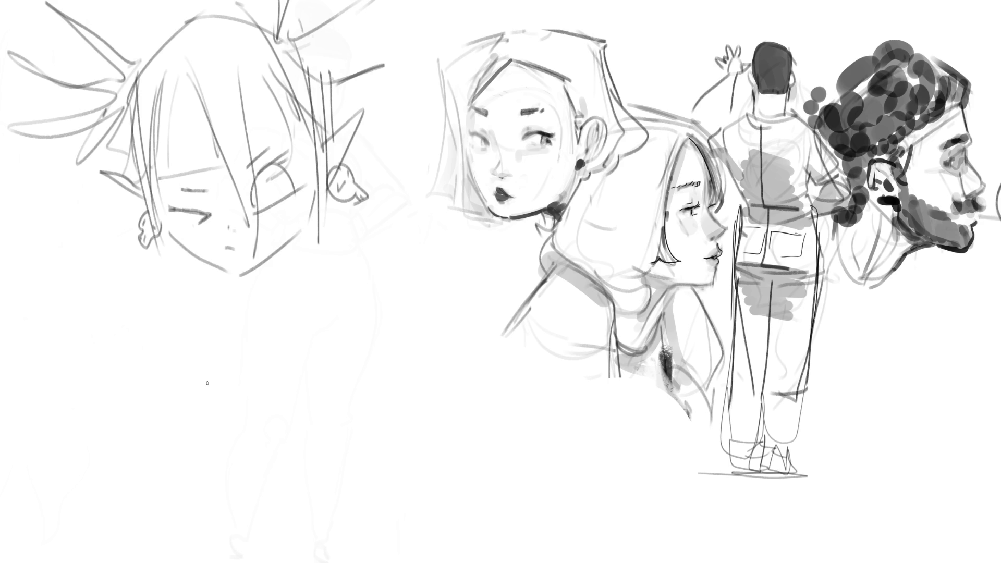
left_click_drag(60, 314, 252, 316)
left_click_drag(80, 312, 237, 311)
left_click_drag(125, 332, 242, 327)
left_click_drag(268, 270, 273, 321)
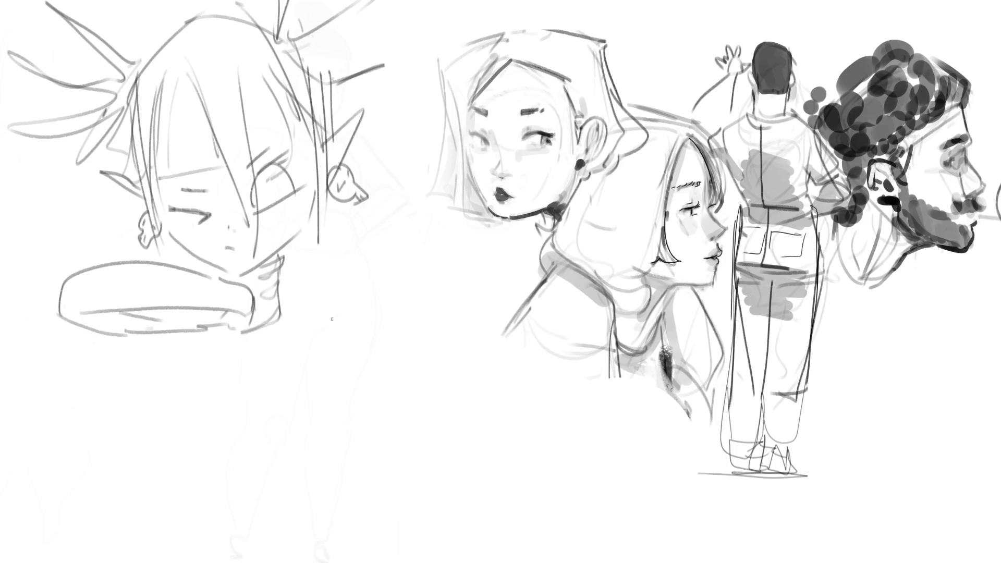
mouse_move(276, 294)
left_mouse_down()
mouse_move(313, 305)
mouse_move(248, 332)
left_mouse_up()
left_click_drag(296, 307, 311, 301)
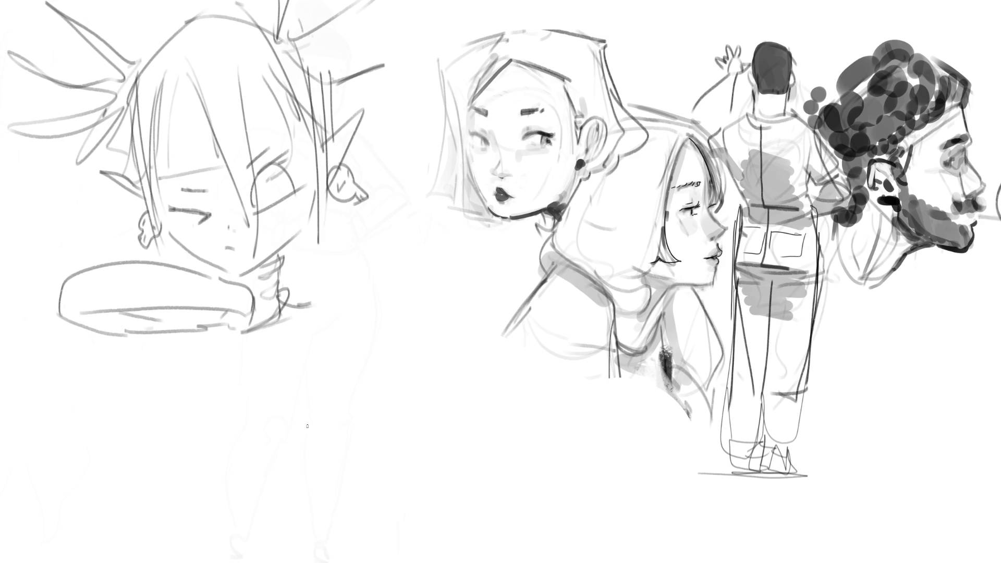
Sketch a rounded head shape lower down with an arched top, side bump, curls and sweeping arcs.
left_click_drag(302, 446, 319, 509)
mouse_move(302, 447)
left_mouse_down()
mouse_move(329, 409)
mouse_move(367, 385)
mouse_move(441, 444)
mouse_move(322, 469)
mouse_move(360, 521)
left_mouse_up()
left_click_drag(354, 526, 417, 528)
mouse_move(418, 404)
left_mouse_down()
mouse_move(434, 402)
mouse_move(468, 463)
left_mouse_up()
mouse_move(456, 458)
left_mouse_down()
mouse_move(467, 461)
mouse_move(472, 510)
left_mouse_up()
mouse_move(376, 499)
left_mouse_down()
mouse_move(395, 542)
mouse_move(414, 551)
left_mouse_up()
mouse_move(409, 545)
left_mouse_down()
mouse_move(453, 508)
mouse_move(462, 519)
left_mouse_up()
mouse_move(305, 419)
left_mouse_down()
mouse_move(490, 439)
mouse_move(341, 356)
mouse_move(478, 461)
mouse_move(488, 453)
left_mouse_up()
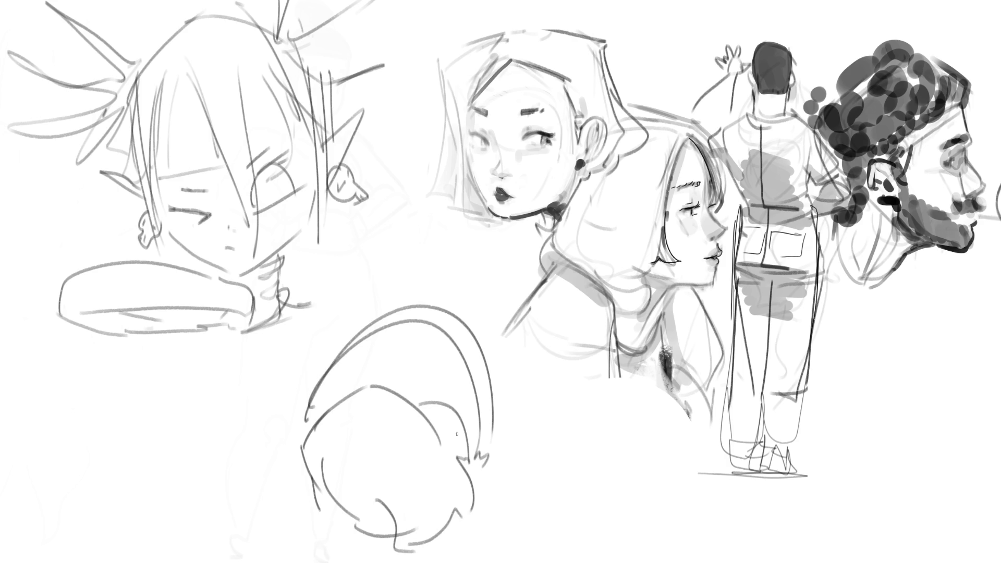
left_click_drag(334, 402, 441, 403)
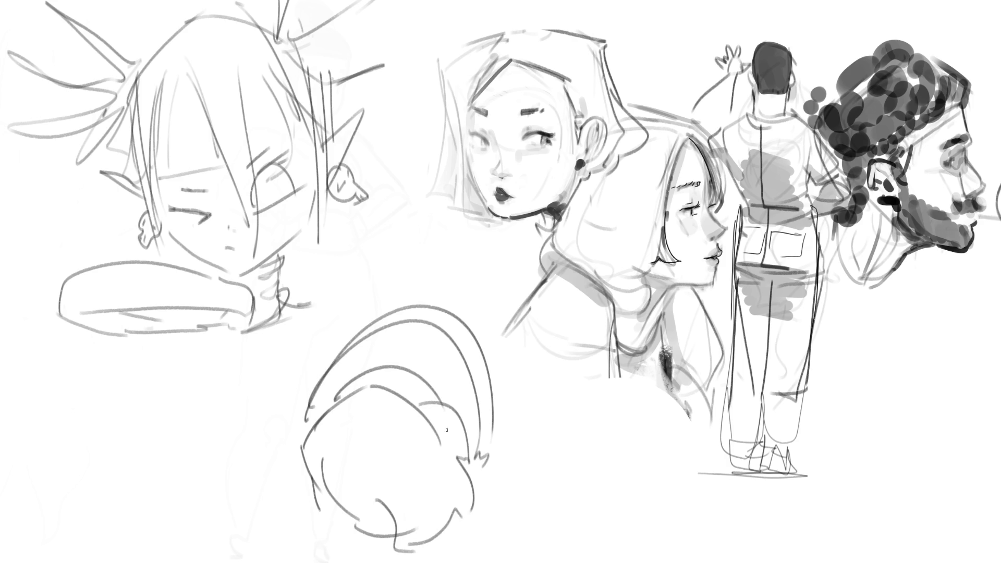
Draw the shoulder curves, the wavy chest shape with underline, arm strokes and a long body line.
mouse_move(308, 313)
left_mouse_down()
mouse_move(331, 296)
mouse_move(383, 300)
left_mouse_up()
left_click_drag(404, 336, 420, 371)
left_click_drag(328, 358, 311, 374)
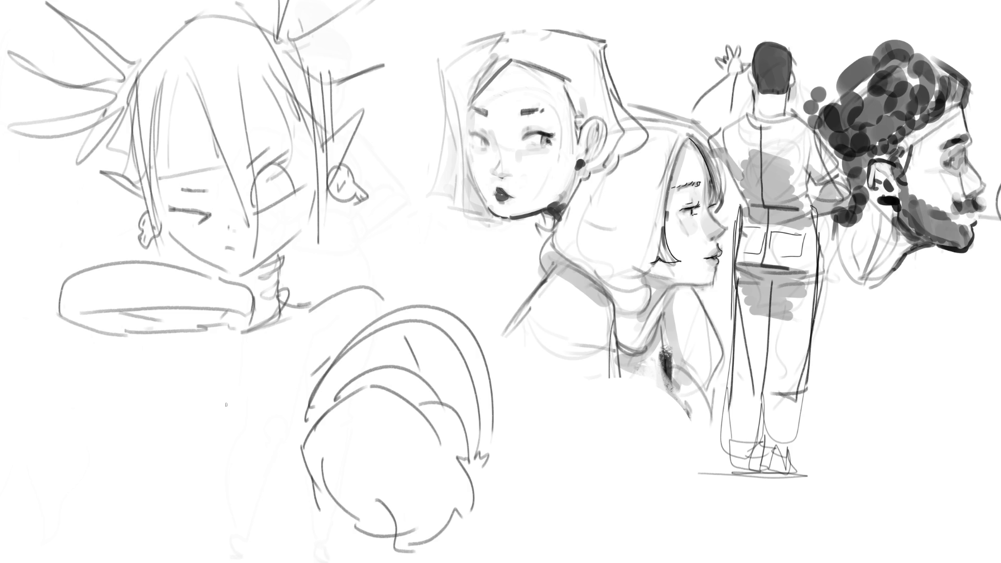
mouse_move(216, 406)
left_mouse_down()
mouse_move(196, 398)
mouse_move(193, 410)
mouse_move(246, 443)
mouse_move(265, 442)
mouse_move(259, 399)
mouse_move(319, 414)
left_mouse_up()
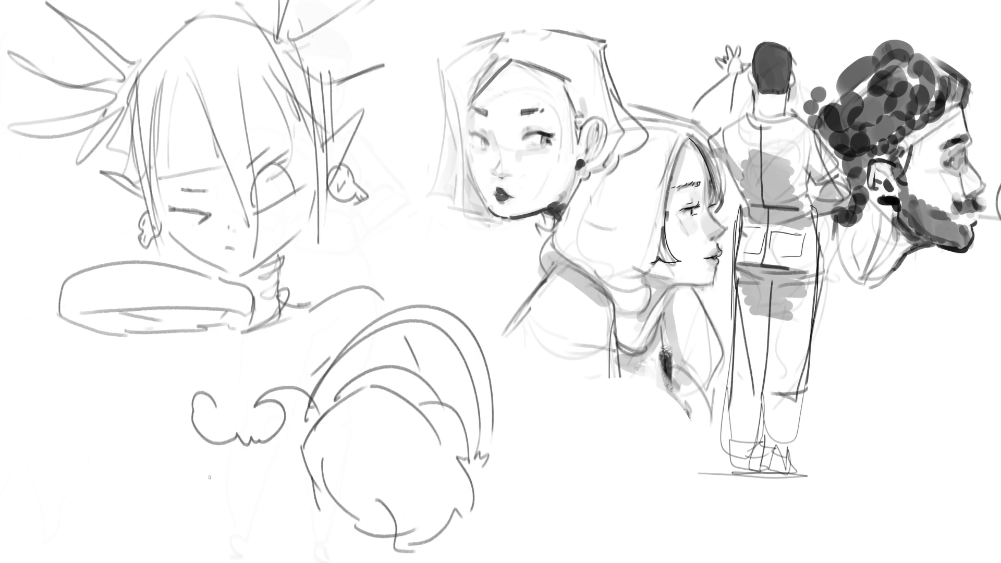
mouse_move(194, 393)
left_mouse_down()
mouse_move(178, 451)
mouse_move(270, 455)
left_mouse_up()
left_click_drag(171, 462, 268, 452)
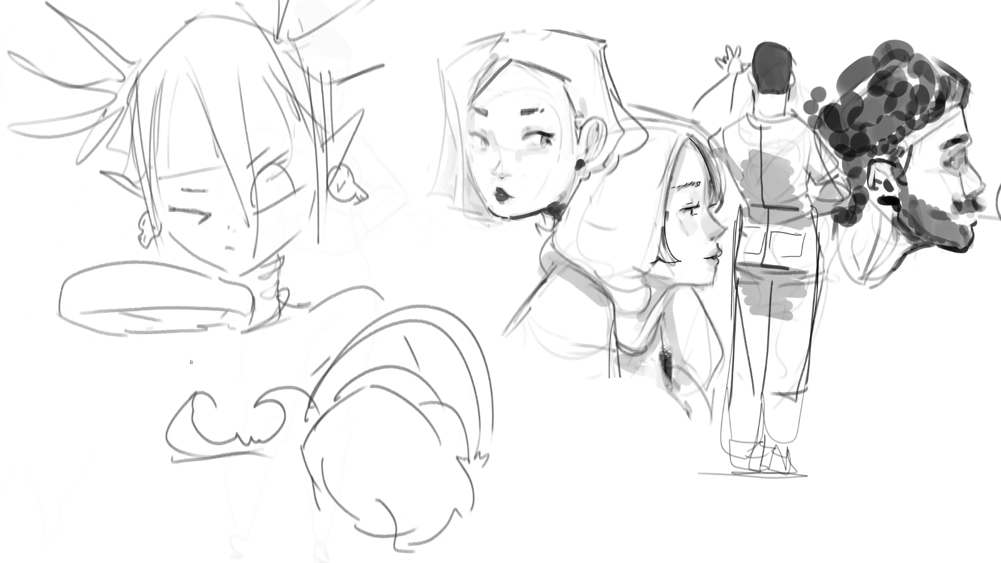
left_click_drag(181, 368, 191, 388)
left_click_drag(182, 334, 176, 348)
left_click_drag(193, 470, 203, 523)
mouse_move(368, 234)
left_mouse_down()
mouse_move(383, 237)
mouse_move(388, 287)
mouse_move(514, 281)
mouse_move(479, 319)
mouse_move(502, 289)
left_mouse_up()
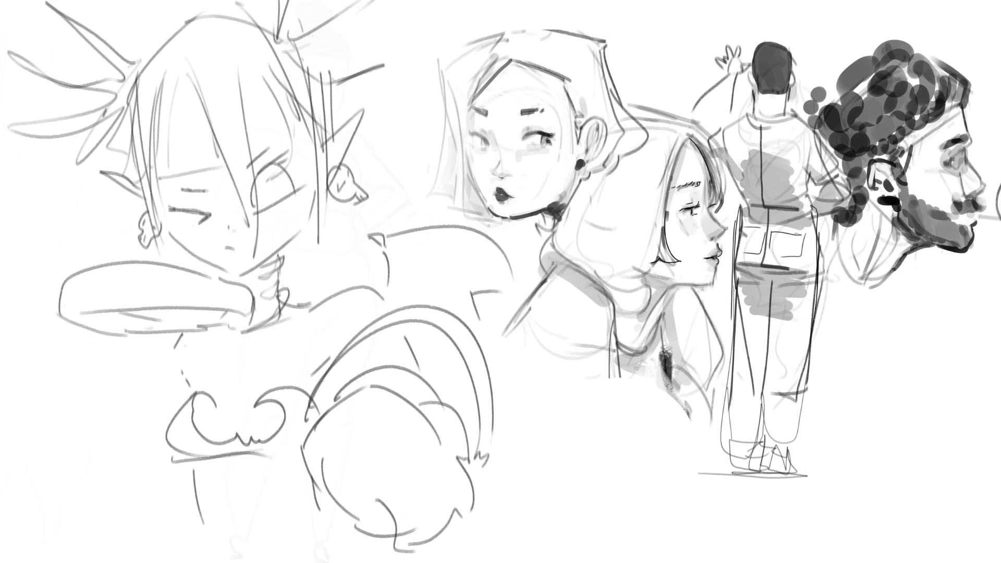
Outline the left shoulder, add claw shapes beside the chest piece and strokes down the left side.
mouse_move(107, 257)
left_mouse_down()
mouse_move(111, 245)
mouse_move(1, 313)
mouse_move(24, 334)
left_mouse_up()
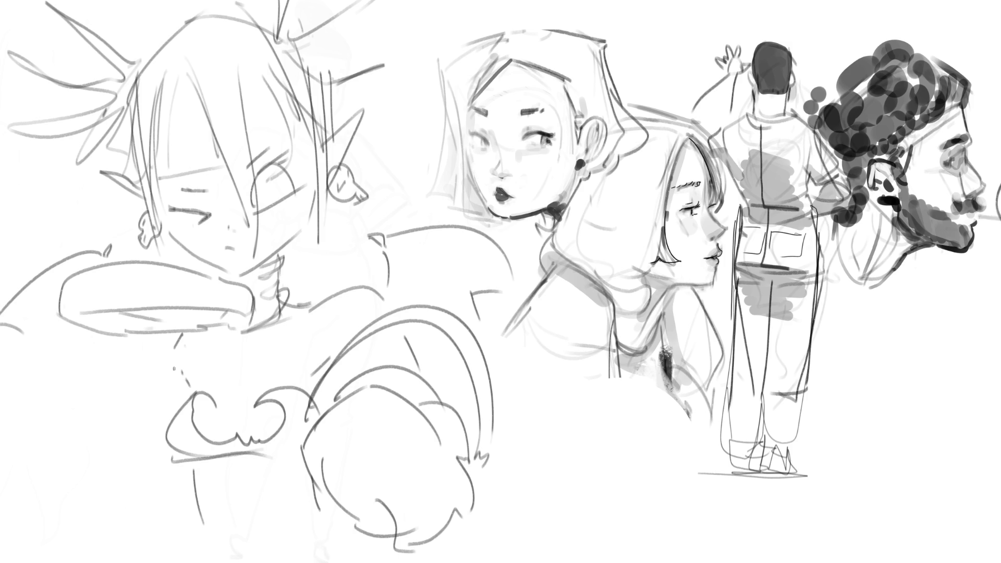
mouse_move(179, 336)
left_mouse_down()
mouse_move(147, 375)
mouse_move(161, 420)
left_mouse_up()
left_click_drag(140, 375, 136, 435)
mouse_move(145, 432)
left_mouse_down()
mouse_move(155, 441)
mouse_move(162, 428)
mouse_move(126, 471)
left_mouse_up()
left_click_drag(104, 466, 130, 524)
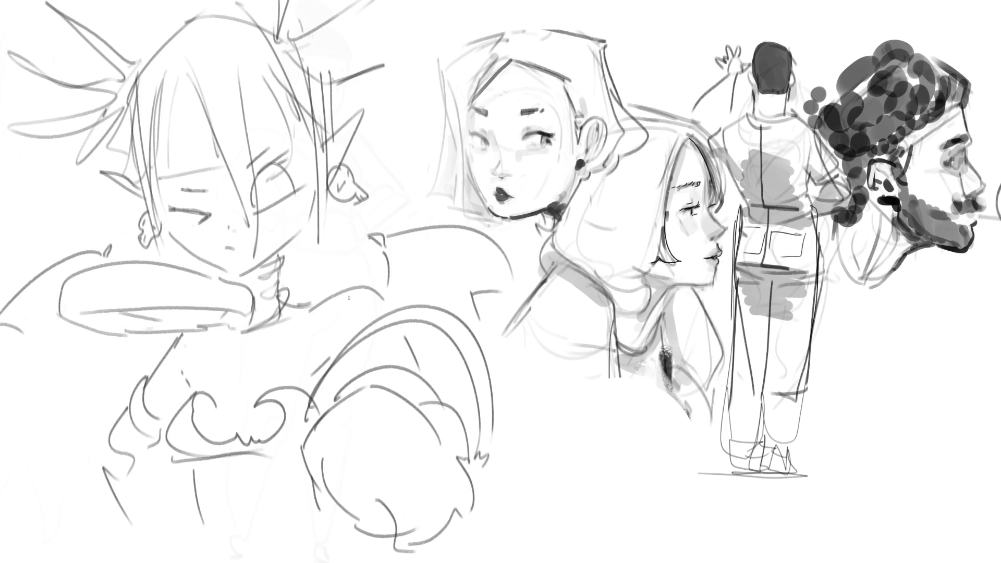
key("ctrl+0")
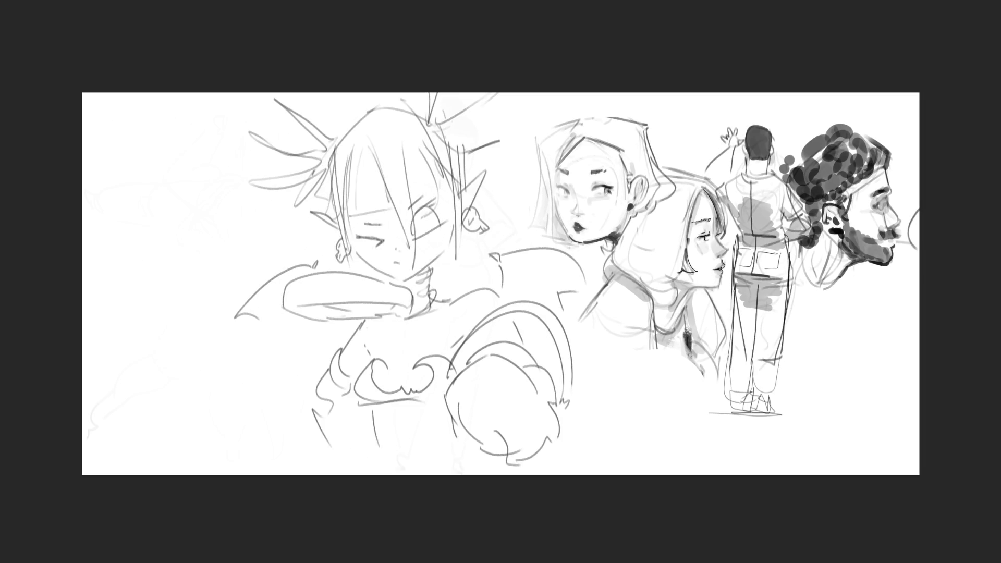
Scale the demon girl sketch down and move it left with a Ctrl+T transform.
key("ctrl+t")
mouse_move(587, 279)
left_mouse_down()
mouse_move(398, 273)
mouse_move(359, 257)
mouse_move(369, 254)
left_mouse_up()
key("Return")
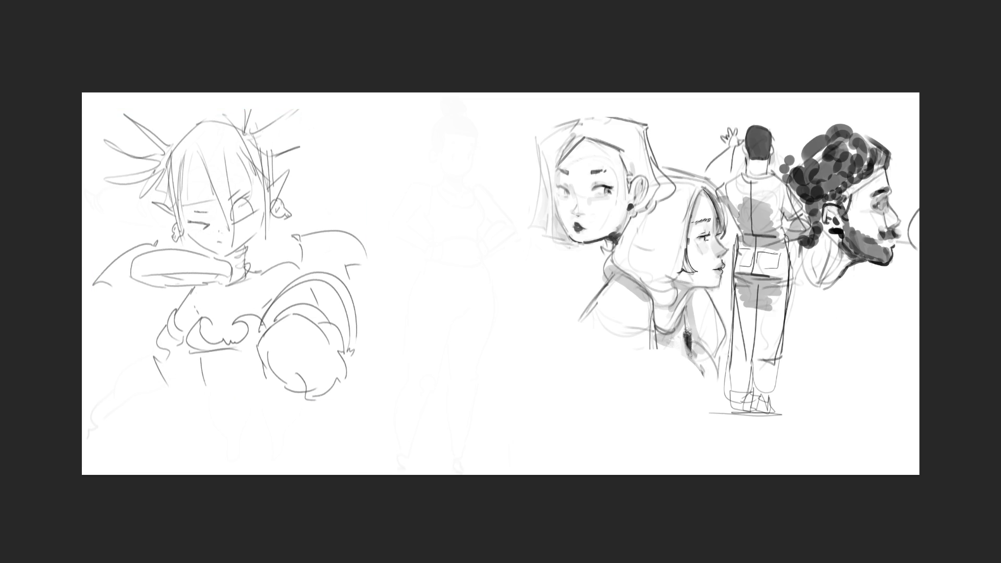
Begin a head circle over the faint middle figure.
key("ctrl+plus")
key("ctrl+plus")
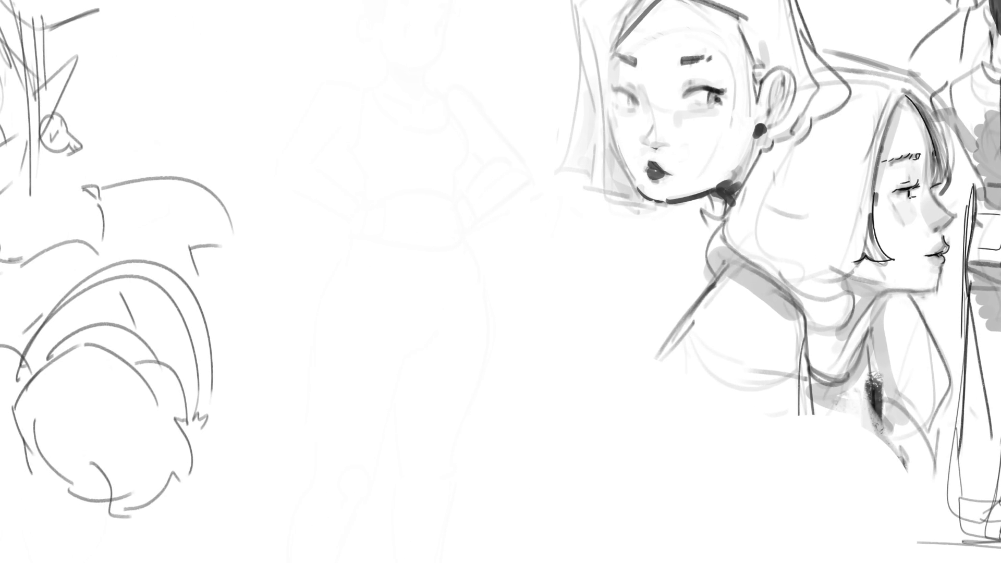
key("ctrl+minus")
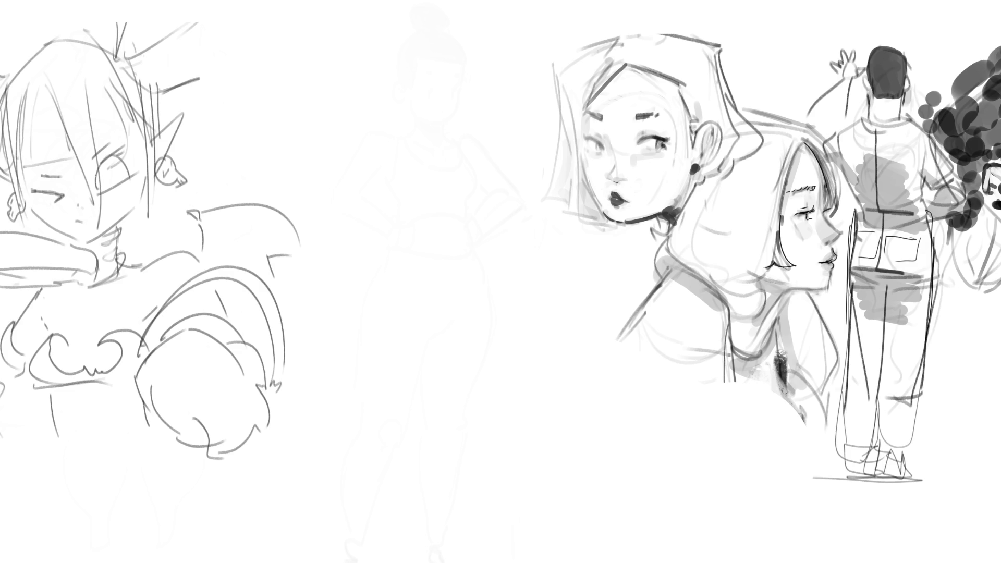
mouse_move(400, 79)
left_mouse_down()
mouse_move(384, 115)
mouse_move(406, 149)
mouse_move(469, 121)
mouse_move(425, 156)
left_mouse_up()
Sketch the middle figure's head with horns, face guide lines and a pointed ear.
mouse_move(443, 155)
left_mouse_down()
mouse_move(478, 81)
mouse_move(499, 1)
mouse_move(534, 69)
left_mouse_up()
left_click_drag(533, 71, 474, 85)
mouse_move(393, 48)
left_mouse_down()
mouse_move(369, 2)
mouse_move(383, 68)
mouse_move(371, 96)
left_mouse_up()
mouse_move(398, 50)
left_mouse_down()
mouse_move(377, 90)
mouse_move(376, 72)
mouse_move(382, 144)
left_mouse_up()
left_click_drag(418, 79, 442, 172)
left_click_drag(390, 92, 472, 75)
left_click_drag(470, 76, 457, 154)
left_click_drag(480, 112, 470, 153)
mouse_move(389, 125)
left_mouse_down()
mouse_move(407, 149)
mouse_move(445, 134)
mouse_move(402, 111)
mouse_move(397, 148)
left_mouse_up()
left_click_drag(480, 128, 453, 156)
mouse_move(477, 129)
left_mouse_down()
mouse_move(490, 113)
mouse_move(426, 191)
left_mouse_up()
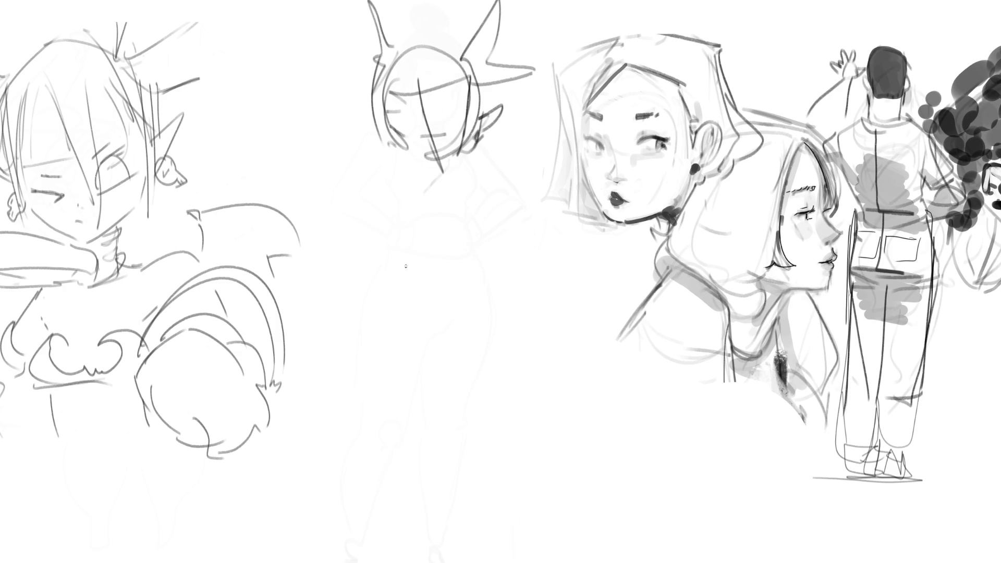
Draw a ring collar, rounded chest, torso outline and a hand with fingers.
mouse_move(416, 183)
left_mouse_down()
mouse_move(377, 229)
mouse_move(433, 188)
mouse_move(376, 229)
mouse_move(442, 164)
mouse_move(444, 182)
mouse_move(457, 183)
left_mouse_up()
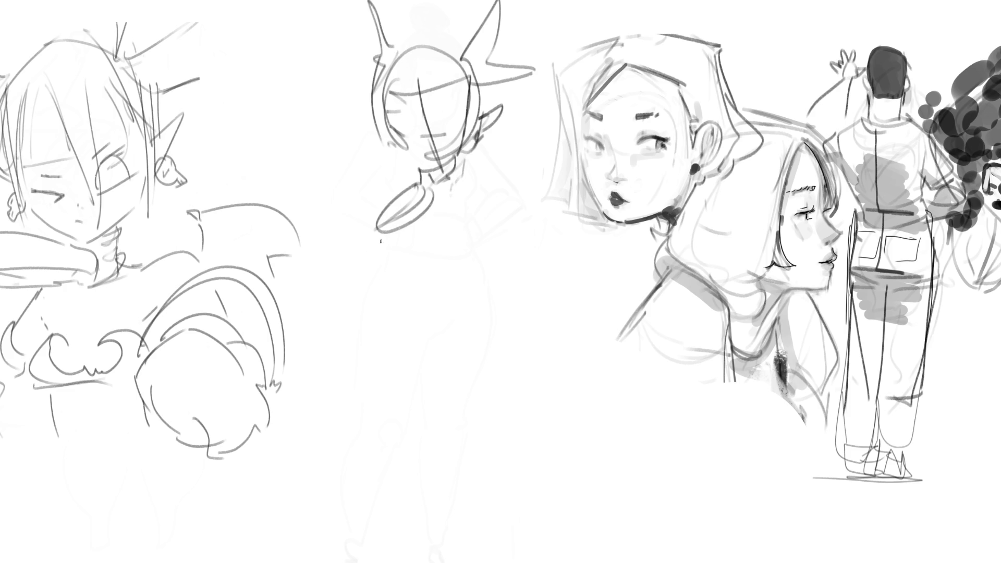
mouse_move(377, 234)
left_mouse_down()
mouse_move(374, 256)
mouse_move(422, 245)
left_mouse_up()
mouse_move(390, 253)
left_mouse_down()
mouse_move(425, 257)
mouse_move(428, 237)
left_mouse_up()
mouse_move(429, 218)
left_mouse_down()
mouse_move(444, 202)
mouse_move(442, 257)
left_mouse_up()
mouse_move(464, 180)
left_mouse_down()
mouse_move(475, 268)
mouse_move(382, 286)
mouse_move(391, 300)
left_mouse_up()
mouse_move(388, 256)
left_mouse_down()
mouse_move(350, 304)
mouse_move(372, 282)
left_mouse_up()
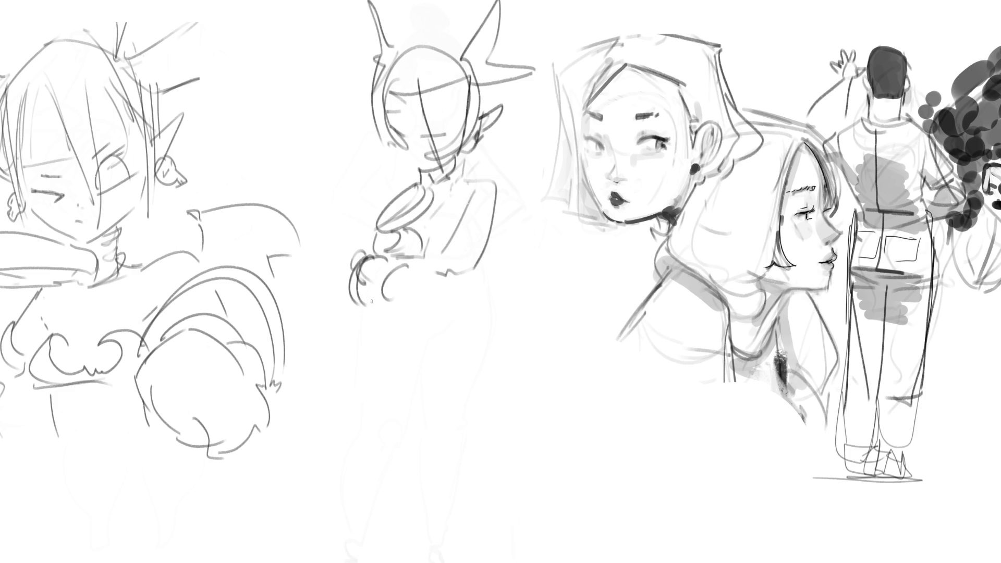
mouse_move(365, 302)
left_mouse_down()
mouse_move(409, 315)
mouse_move(412, 344)
mouse_move(428, 315)
mouse_move(352, 305)
left_mouse_up()
mouse_move(378, 233)
left_mouse_down()
mouse_move(357, 261)
mouse_move(466, 289)
left_mouse_up()
left_click_drag(490, 195, 473, 263)
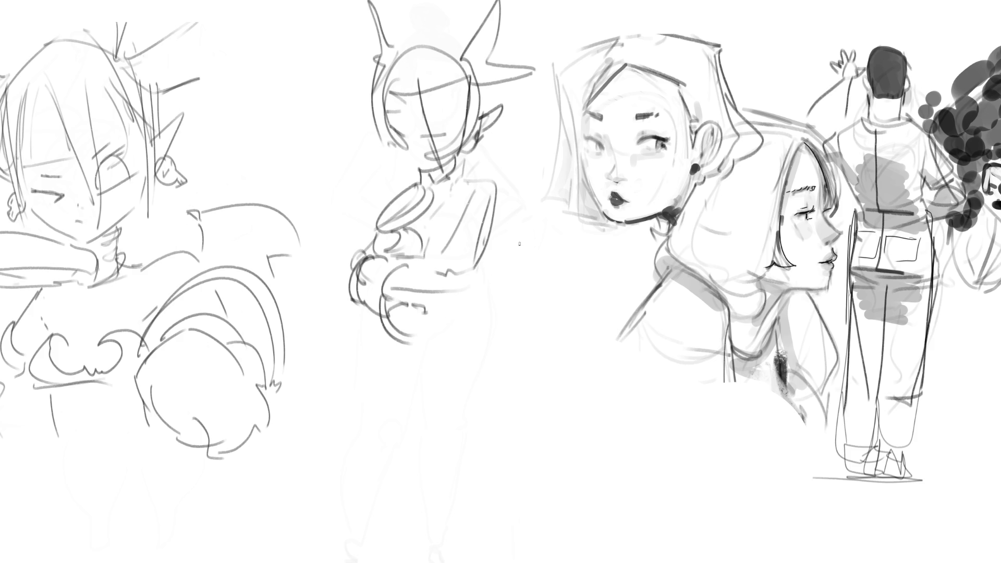
left_click_drag(500, 199, 479, 287)
Add a bat wing with a wavy lower edge beside the torso.
mouse_move(500, 225)
left_mouse_down()
mouse_move(510, 211)
mouse_move(580, 205)
mouse_move(593, 277)
left_mouse_up()
mouse_move(501, 245)
left_mouse_down()
mouse_move(555, 235)
mouse_move(571, 266)
left_mouse_up()
left_click_drag(572, 286, 593, 283)
left_click_drag(485, 170, 493, 154)
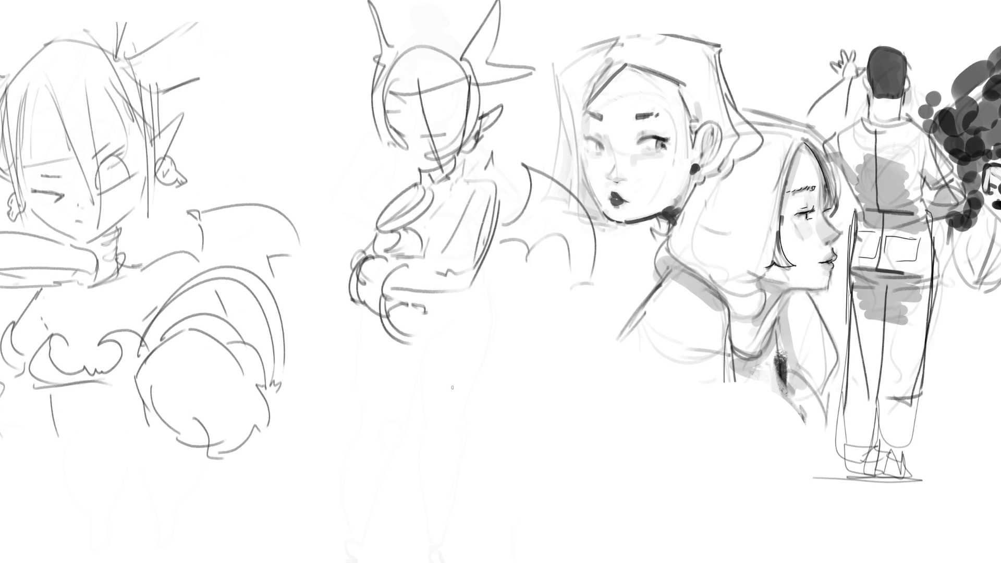
Outline the lower body with hip curves and leg strokes, and shape the skirt hem.
left_click_drag(472, 285, 422, 357)
left_click_drag(363, 301, 316, 377)
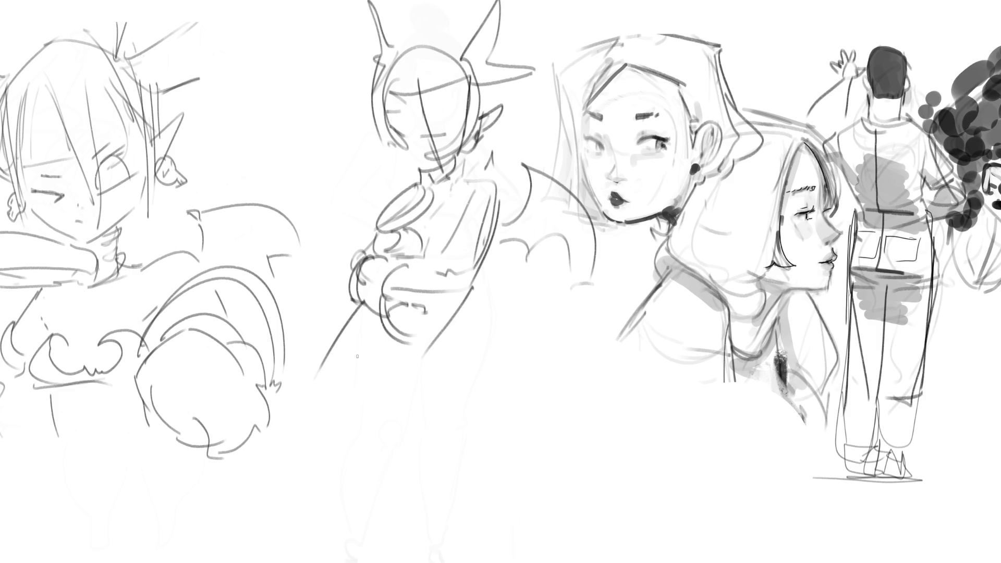
left_click_drag(358, 302, 357, 444)
mouse_move(318, 384)
left_mouse_down()
mouse_move(401, 428)
mouse_move(309, 410)
left_mouse_up()
left_click_drag(437, 338, 444, 368)
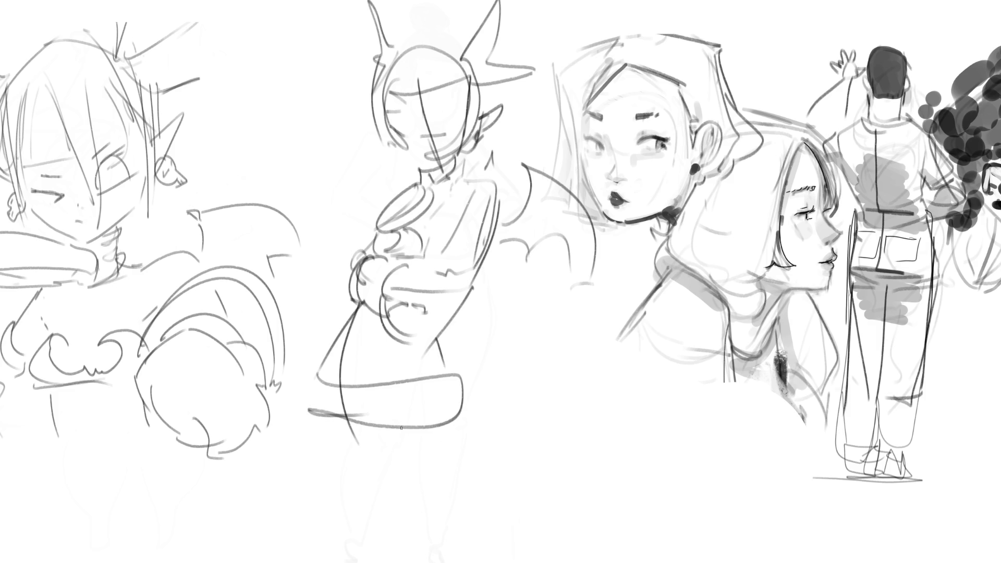
mouse_move(368, 384)
left_mouse_down()
mouse_move(386, 424)
mouse_move(364, 385)
left_mouse_up()
left_click_drag(322, 382, 334, 409)
mouse_move(365, 385)
left_mouse_down()
mouse_move(360, 411)
mouse_move(343, 416)
left_mouse_up()
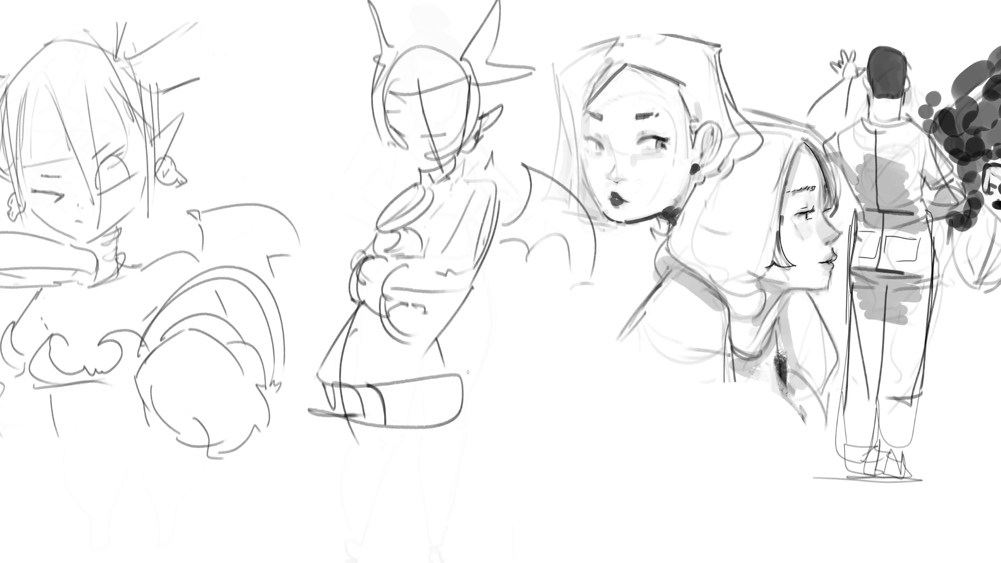
mouse_move(317, 411)
left_mouse_down()
mouse_move(411, 442)
mouse_move(435, 428)
left_mouse_up()
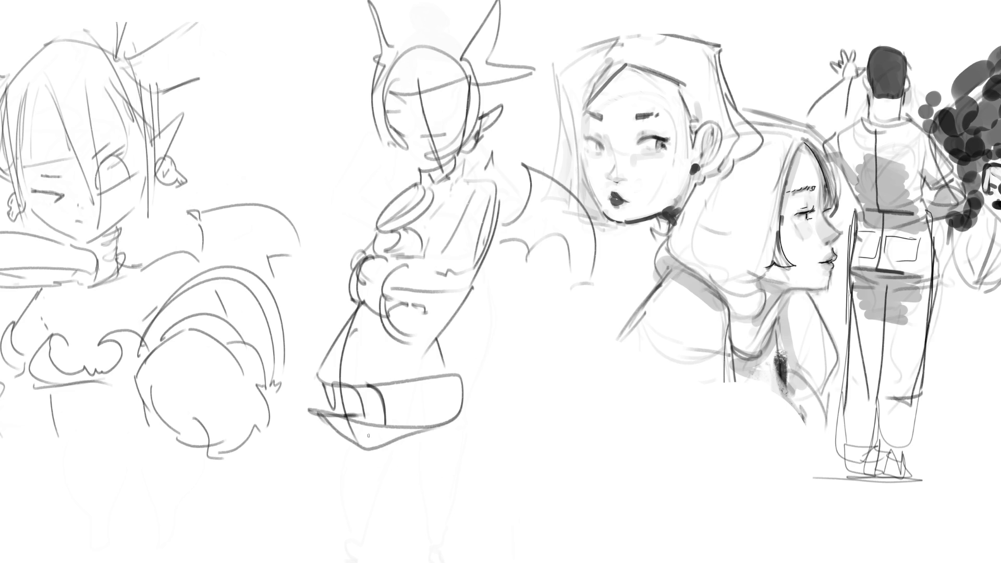
mouse_move(337, 417)
left_mouse_down()
mouse_move(348, 449)
mouse_move(414, 422)
left_mouse_up()
Sketch both legs below the skirt and add feet at the bottom.
left_click_drag(319, 406, 361, 515)
left_click_drag(349, 447, 400, 553)
left_click_drag(457, 424, 436, 555)
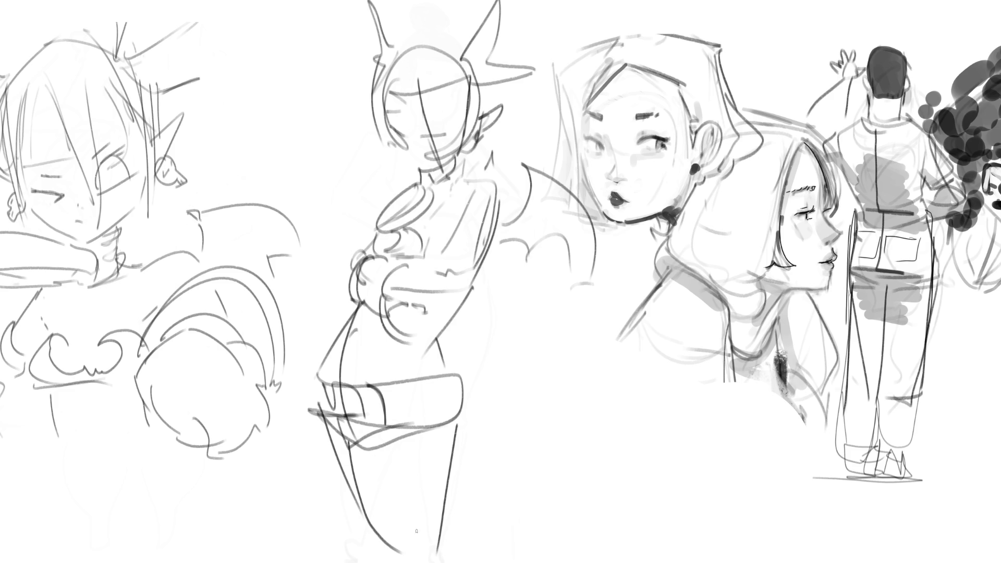
mouse_move(359, 511)
left_mouse_down()
mouse_move(487, 547)
mouse_move(354, 531)
mouse_move(447, 527)
left_mouse_up()
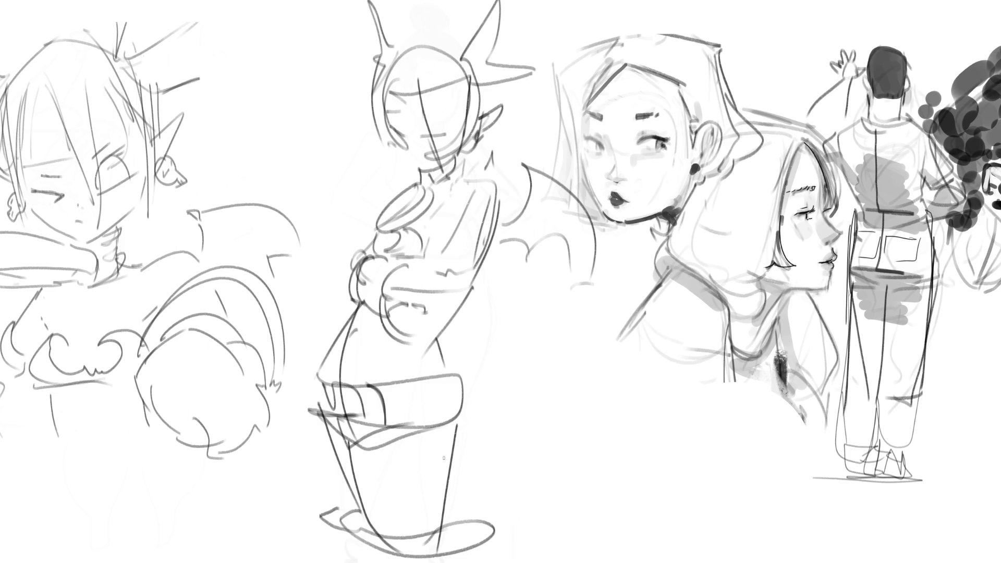
Draw a long tail arcing from the hip down to a heart-shaped tip.
mouse_move(447, 347)
left_mouse_down()
mouse_move(509, 404)
mouse_move(472, 414)
left_mouse_up()
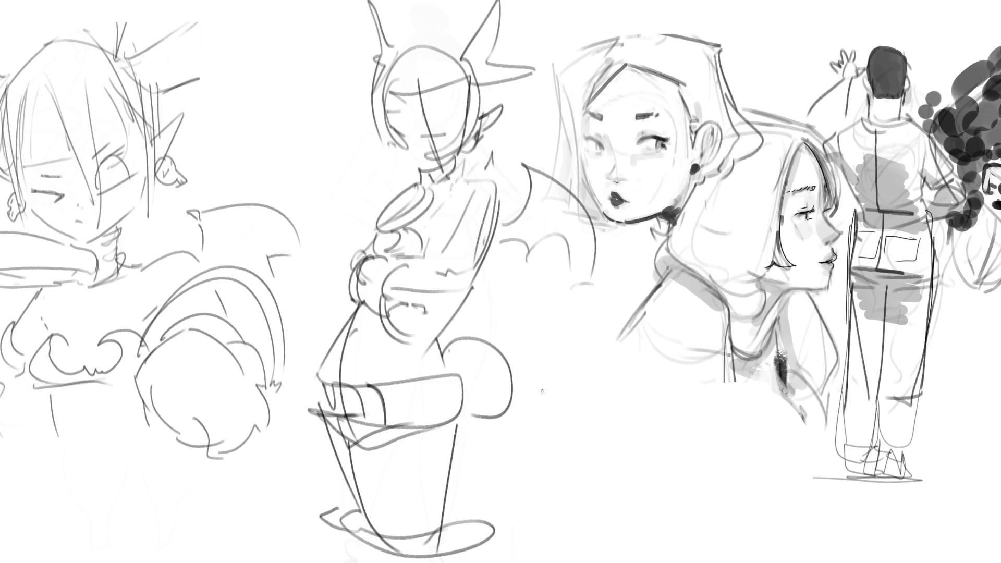
mouse_move(506, 365)
left_mouse_down()
mouse_move(661, 484)
mouse_move(656, 539)
left_mouse_up()
mouse_move(657, 480)
left_mouse_down()
mouse_move(655, 497)
mouse_move(587, 562)
left_mouse_up()
mouse_move(257, 491)
left_mouse_down()
mouse_move(264, 496)
mouse_move(233, 493)
mouse_move(254, 521)
mouse_move(286, 440)
mouse_move(230, 469)
mouse_move(212, 562)
left_mouse_up()
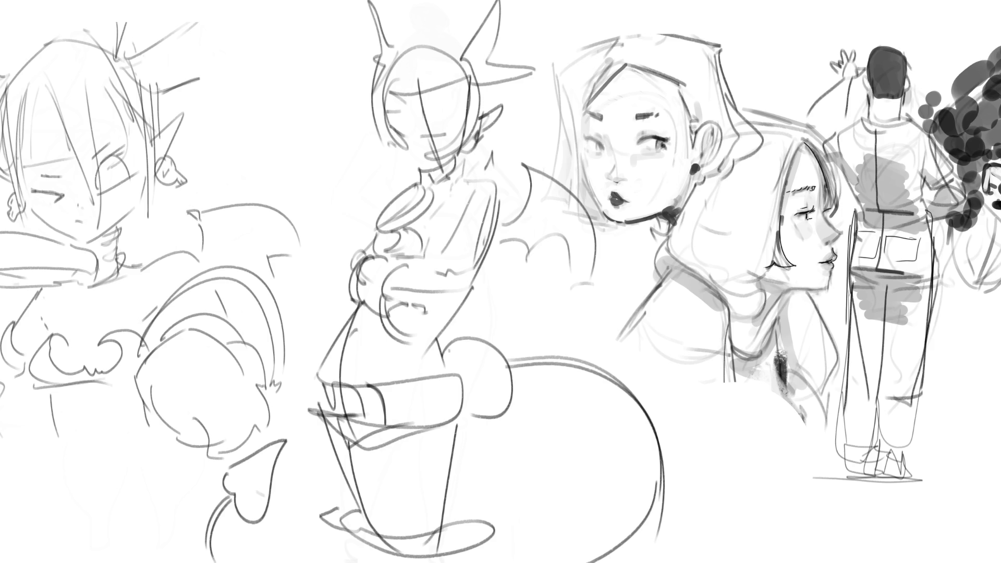
Firm up the feet at the bottom of the middle figure.
left_click_drag(355, 536, 365, 562)
left_click_drag(498, 533, 484, 562)
left_click_drag(336, 516, 355, 556)
Redraw both horns, giving the right horn a sweeping curve and hatching.
mouse_move(472, 12)
left_mouse_down()
mouse_move(466, 62)
mouse_move(505, 1)
left_mouse_up()
left_click_drag(519, 0, 494, 54)
left_click_drag(570, 8, 483, 100)
mouse_move(394, 49)
left_mouse_down()
mouse_move(392, 1)
mouse_move(363, 2)
left_mouse_up()
left_click_drag(384, 10, 377, 1)
mouse_move(365, 36)
left_mouse_down()
mouse_move(374, 83)
mouse_move(417, 39)
mouse_move(455, 33)
left_mouse_up()
Redraw the head outline and the left side of the face.
left_click_drag(468, 47, 484, 83)
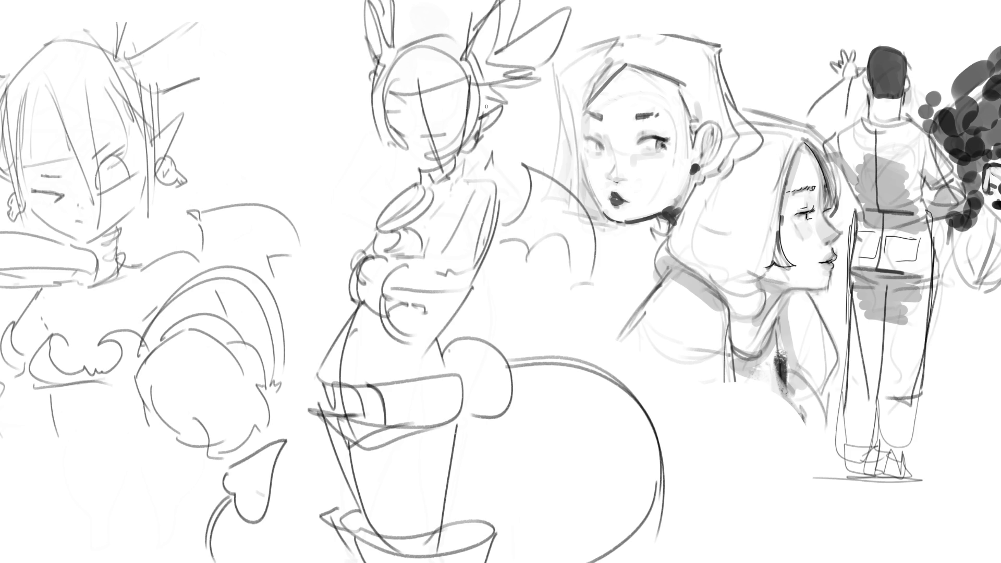
mouse_move(391, 70)
left_mouse_down()
mouse_move(380, 115)
mouse_move(389, 132)
left_mouse_up()
left_click_drag(440, 76, 436, 101)
mouse_move(382, 73)
left_mouse_down()
mouse_move(375, 132)
mouse_move(420, 166)
mouse_move(478, 142)
mouse_move(458, 189)
left_mouse_up()
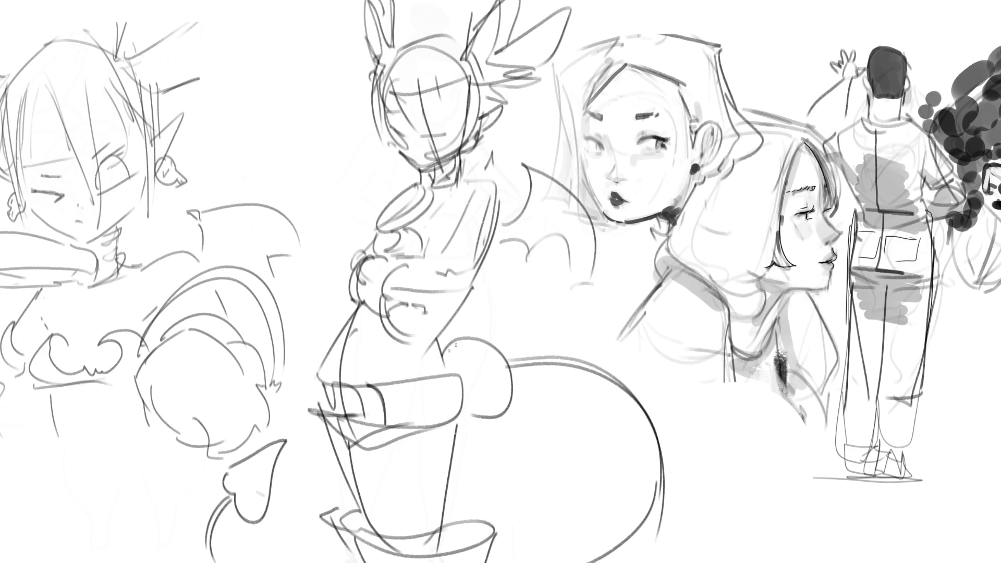
Rework the torso lines and right-side contour, then lasso-select the head and horns.
left_click_drag(420, 251, 439, 256)
left_click_drag(461, 216, 459, 228)
mouse_move(484, 175)
left_mouse_down()
mouse_move(460, 186)
mouse_move(491, 224)
left_mouse_up()
left_click_drag(503, 226, 471, 272)
left_click_drag(470, 205, 433, 261)
mouse_move(497, 225)
left_mouse_down()
mouse_move(451, 283)
mouse_move(399, 270)
mouse_move(439, 285)
mouse_move(476, 257)
mouse_move(431, 332)
left_mouse_up()
left_click_drag(459, 296, 435, 336)
left_click_drag(439, 329, 435, 364)
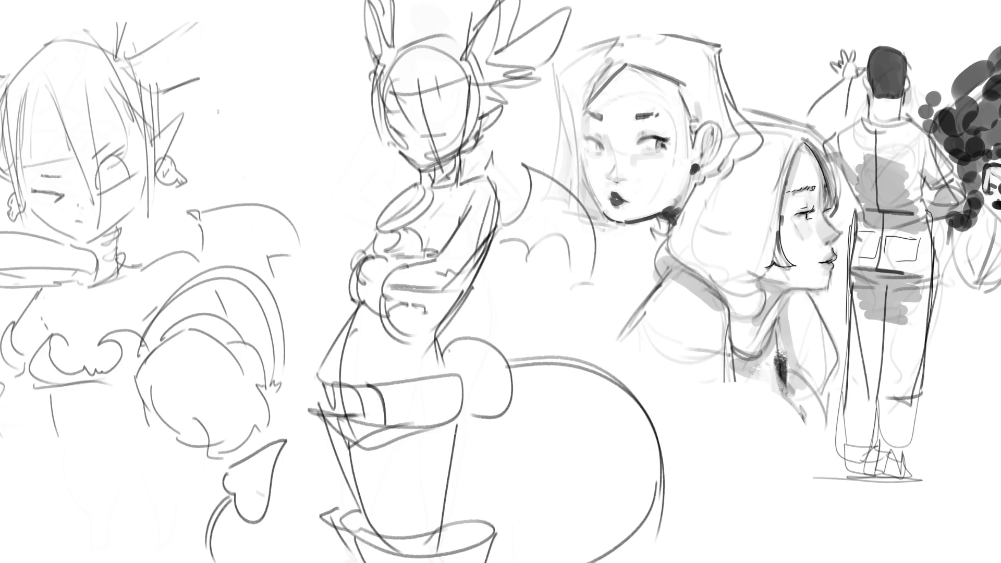
mouse_move(327, 56)
left_mouse_down()
mouse_move(417, 185)
mouse_move(464, 162)
mouse_move(594, 38)
mouse_move(584, 0)
mouse_move(255, 0)
left_mouse_up()
Scale the lassoed head and horns slightly larger with Ctrl+T, confirm, and deselect.
key("ctrl+t")
left_click_drag(596, 95, 548, 86)
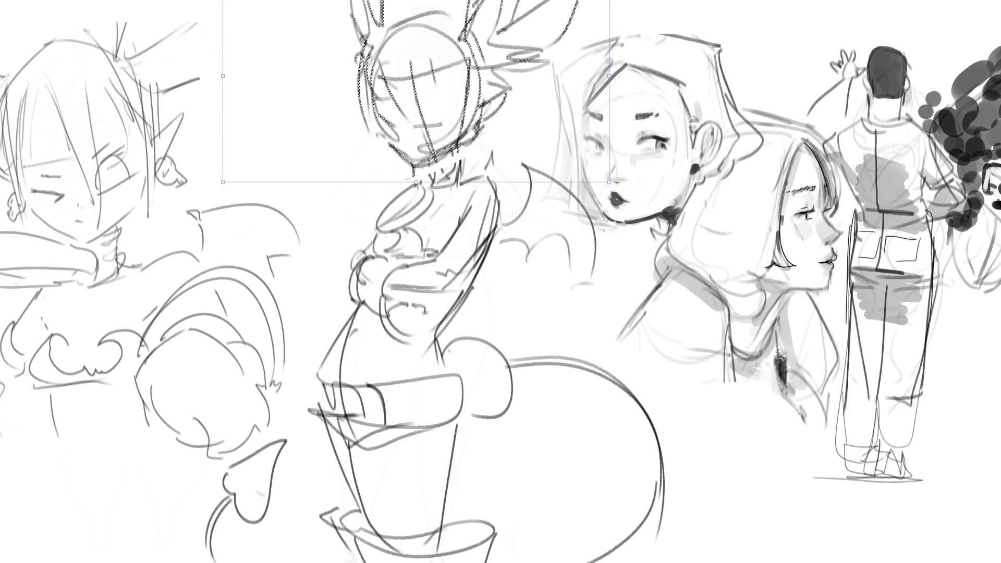
key("Return")
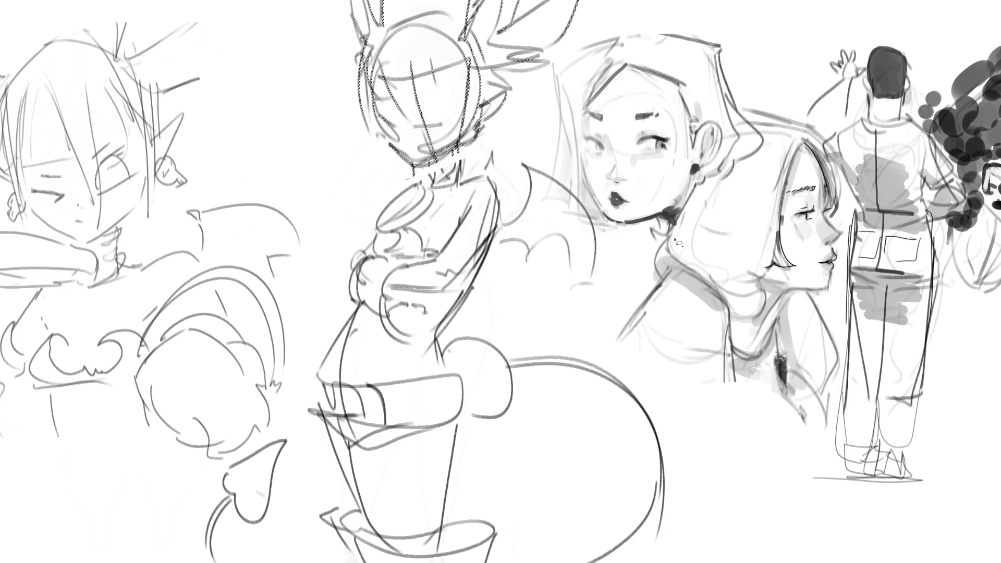
key("ctrl+shift+a")
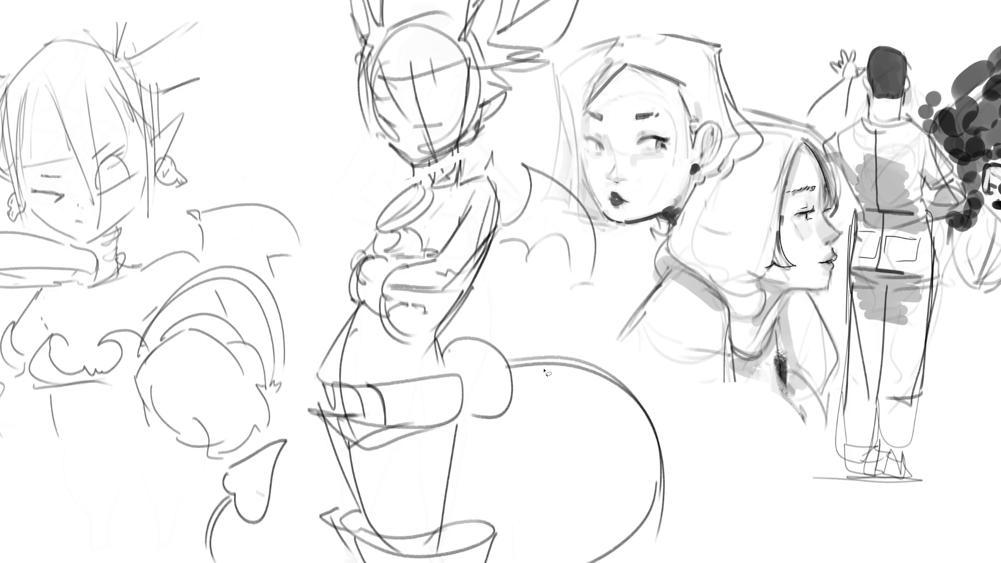
Loop the tail out to the right and draw a heart near the left figure.
mouse_move(507, 357)
left_mouse_down()
mouse_move(620, 330)
mouse_move(542, 409)
mouse_move(529, 388)
left_mouse_up()
mouse_move(501, 355)
left_mouse_down()
mouse_move(592, 338)
mouse_move(535, 387)
left_mouse_up()
mouse_move(214, 180)
left_mouse_down()
mouse_move(234, 89)
mouse_move(270, 108)
mouse_move(275, 154)
mouse_move(324, 121)
mouse_move(270, 108)
mouse_move(211, 177)
mouse_move(228, 198)
left_mouse_up()
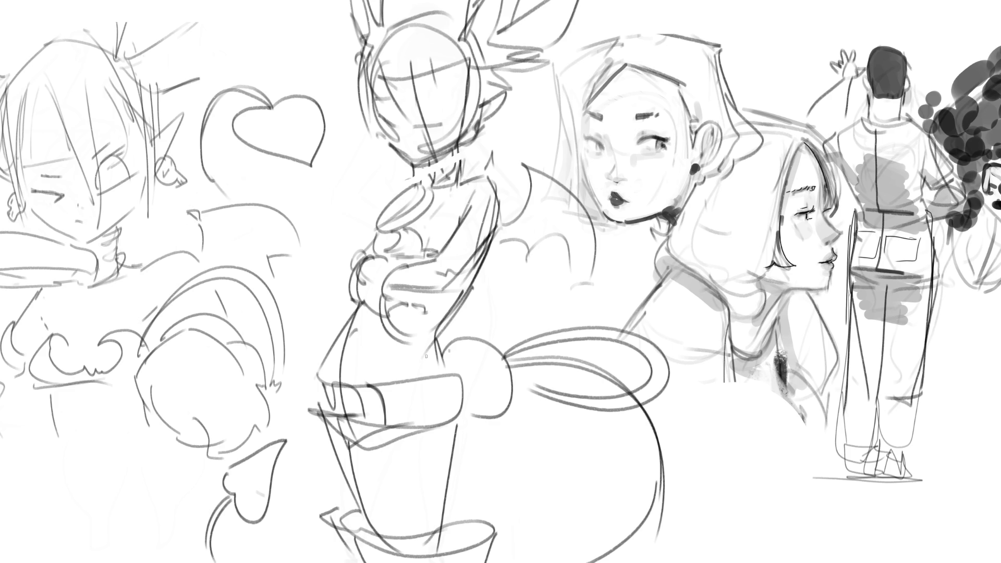
Reinforce the left body contour, add a spike at the tail base, and rework the arms.
left_click_drag(354, 304, 319, 384)
mouse_move(340, 326)
left_mouse_down()
mouse_move(324, 385)
mouse_move(359, 389)
left_mouse_up()
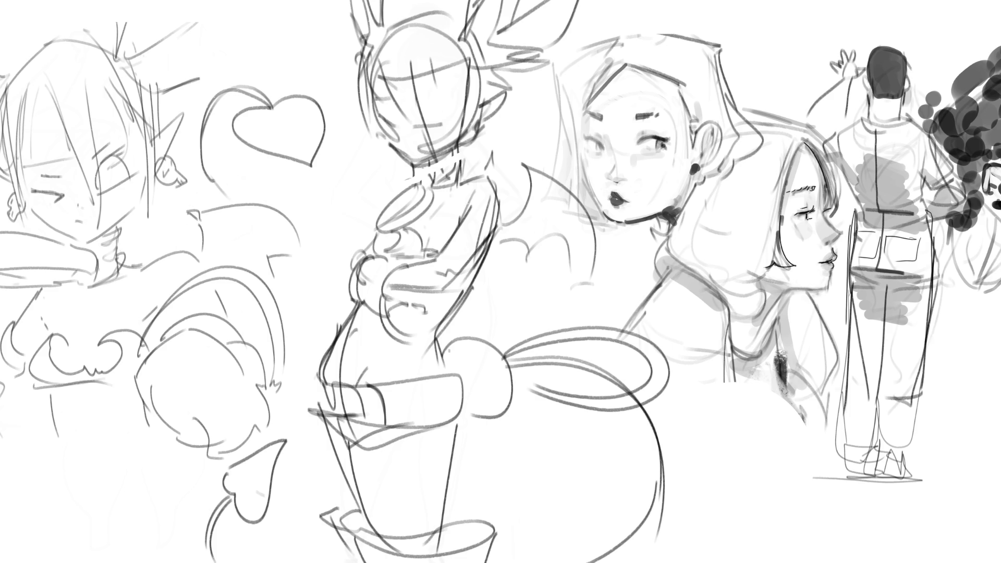
mouse_move(476, 336)
left_mouse_down()
mouse_move(490, 323)
mouse_move(480, 378)
mouse_move(498, 400)
left_mouse_up()
left_click_drag(447, 237, 472, 259)
mouse_move(457, 218)
left_mouse_down()
mouse_move(445, 239)
mouse_move(488, 258)
mouse_move(471, 262)
left_mouse_up()
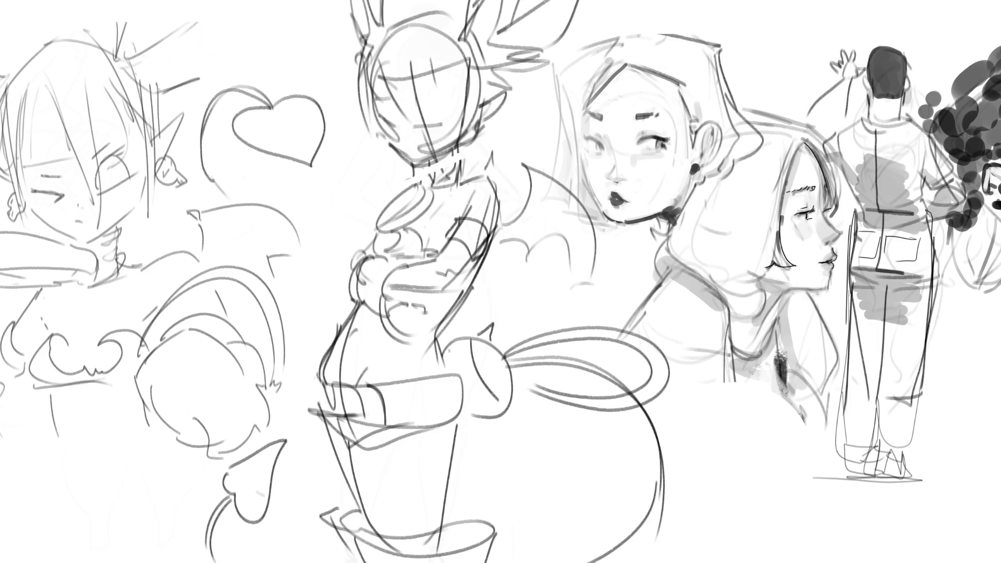
Lasso-select the old lower tail strokes and the heart-shaped tail tip.
left_click_drag(627, 369, 522, 363)
mouse_move(612, 354)
left_mouse_down()
mouse_move(536, 349)
mouse_move(545, 374)
mouse_move(630, 377)
mouse_move(618, 359)
left_mouse_up()
mouse_move(666, 410)
left_mouse_down()
mouse_move(647, 419)
mouse_move(555, 562)
mouse_move(673, 415)
left_mouse_up()
mouse_move(294, 560)
left_mouse_down()
mouse_move(307, 472)
mouse_move(198, 495)
mouse_move(175, 560)
left_mouse_up()
Delete the selected old tail strokes and heart tip, and clear the selection.
key("Delete")
key("ctrl+d")
key("b")
Fade the head sketch lines and draw both eyes on the face.
mouse_move(396, 156)
left_mouse_down()
mouse_move(427, 104)
mouse_move(625, 1)
left_mouse_up()
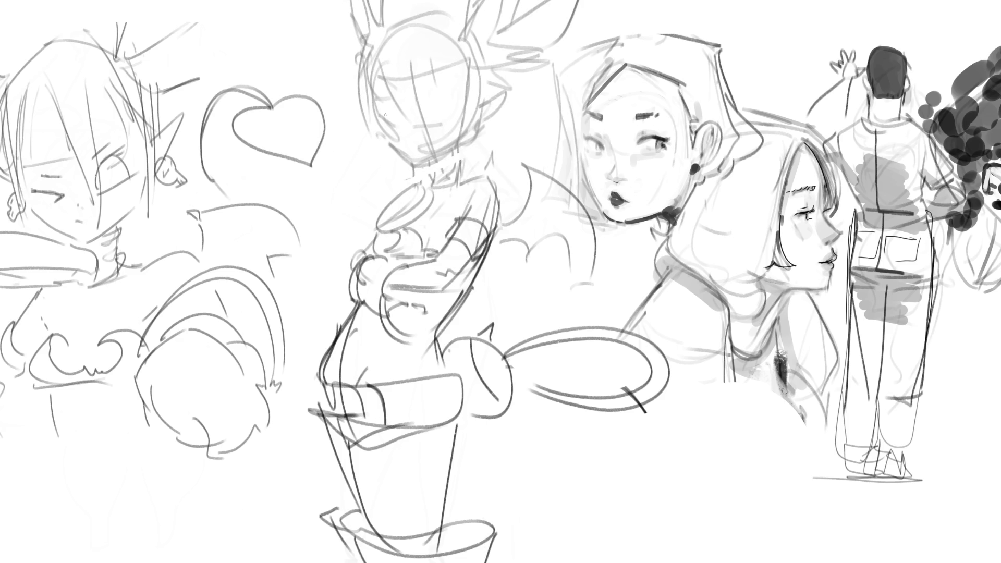
left_click_drag(379, 108, 393, 124)
left_click_drag(417, 113, 451, 119)
Draw the cheek, right eyebrow, chin and neck lines, discarding one jawline stroke.
left_click_drag(378, 119, 397, 151)
left_click_drag(416, 98, 441, 89)
left_click_drag(399, 150, 415, 166)
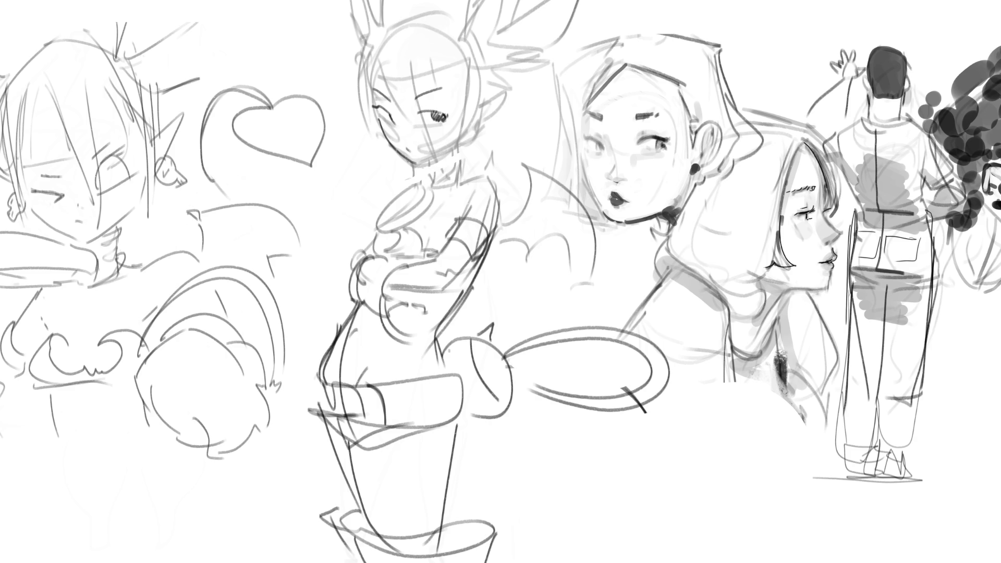
left_click_drag(421, 163, 455, 142)
key("ctrl+z")
mouse_move(423, 162)
left_mouse_down()
mouse_move(428, 178)
mouse_move(461, 150)
mouse_move(462, 181)
left_mouse_up()
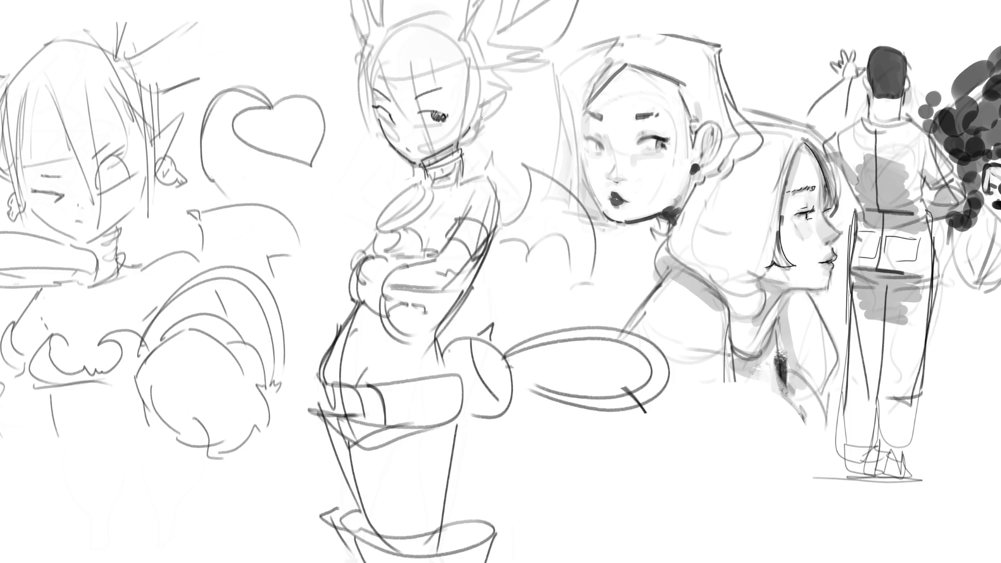
Add an earring, a pointed elf ear, and hair strands falling over the face.
mouse_move(479, 119)
left_mouse_down()
mouse_move(479, 139)
mouse_move(490, 119)
mouse_move(470, 130)
mouse_move(488, 127)
left_mouse_up()
mouse_move(479, 101)
left_mouse_down()
mouse_move(502, 87)
mouse_move(494, 121)
left_mouse_up()
left_click_drag(375, 63, 398, 111)
left_click_drag(408, 63, 416, 131)
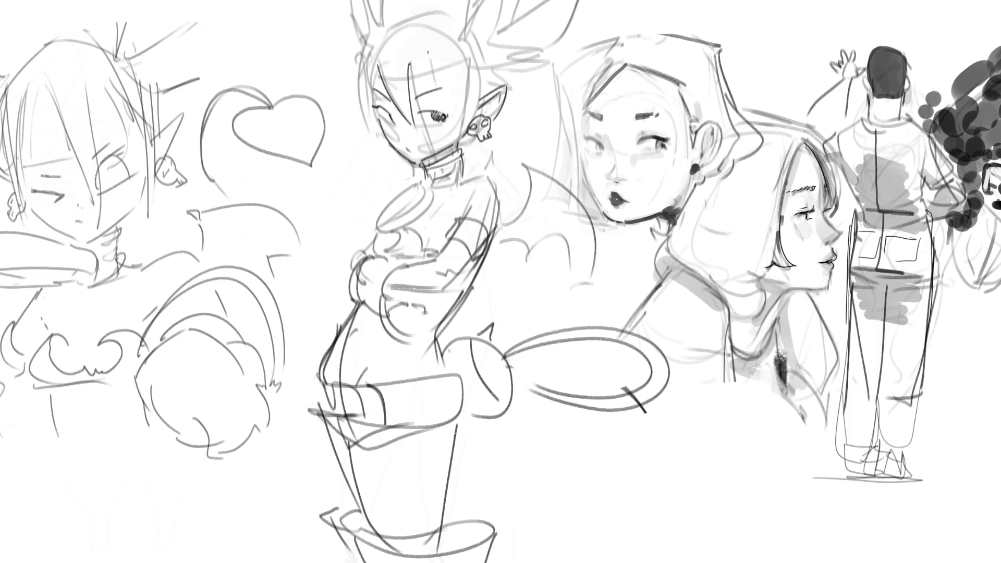
left_click_drag(408, 65, 446, 118)
left_click_drag(450, 33, 458, 141)
key("ctrl+z")
key("ctrl+z")
Redraw the hair strands on both sides of the face and the top-left head outline.
left_click_drag(409, 64, 453, 147)
left_click_drag(460, 39, 466, 164)
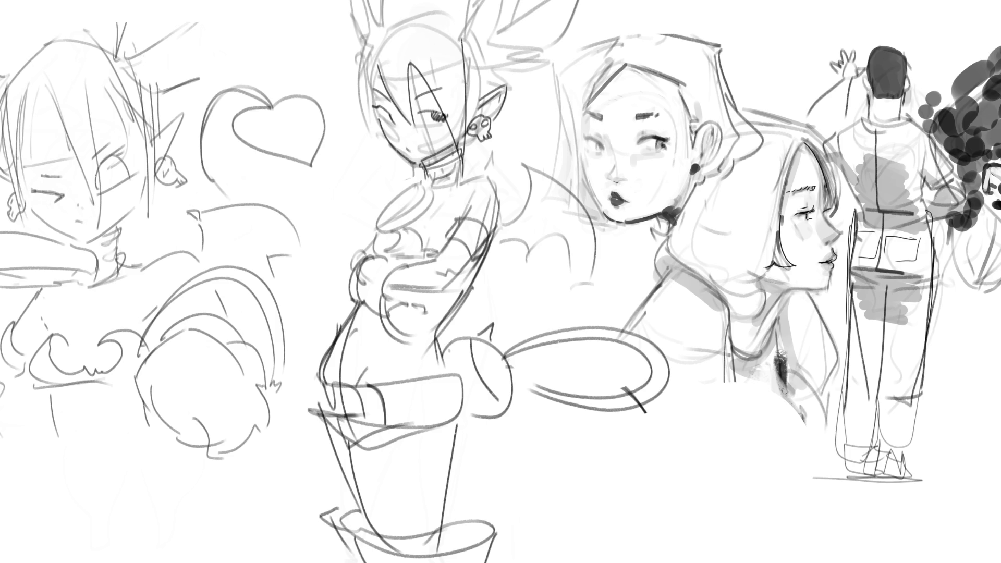
left_click_drag(472, 43, 481, 124)
key("ctrl+z")
key("ctrl+z")
left_click_drag(475, 52, 472, 131)
mouse_move(373, 61)
left_mouse_down()
mouse_move(376, 115)
mouse_move(365, 107)
left_mouse_up()
left_click_drag(367, 50, 373, 180)
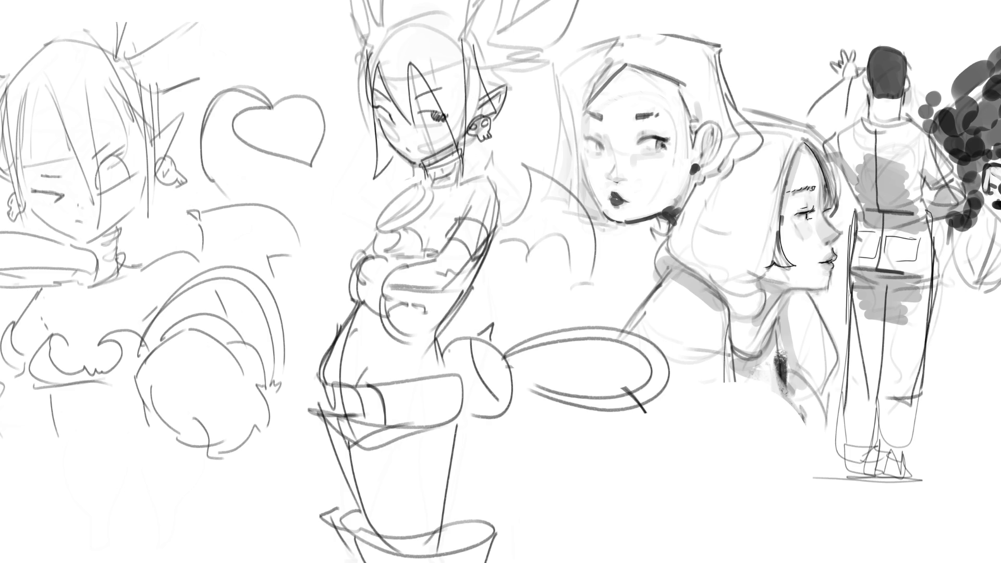
key("ctrl+z")
key("ctrl+z")
left_click_drag(379, 108, 371, 155)
left_click_drag(368, 55, 435, 3)
key("ctrl+z")
left_click_drag(367, 55, 433, 9)
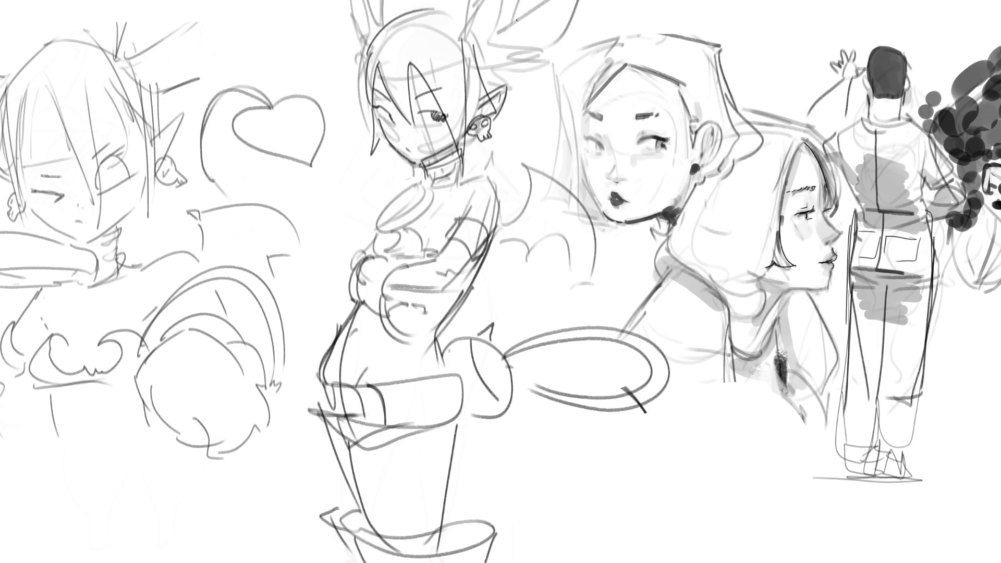
Sketch the horn lines and right ear, then add a collar line and pendant loop.
mouse_move(501, 63)
left_mouse_down()
mouse_move(498, 92)
mouse_move(499, 81)
left_mouse_up()
left_click_drag(484, 38, 496, 56)
left_click_drag(457, 12, 476, 26)
left_click_drag(368, 1, 378, 28)
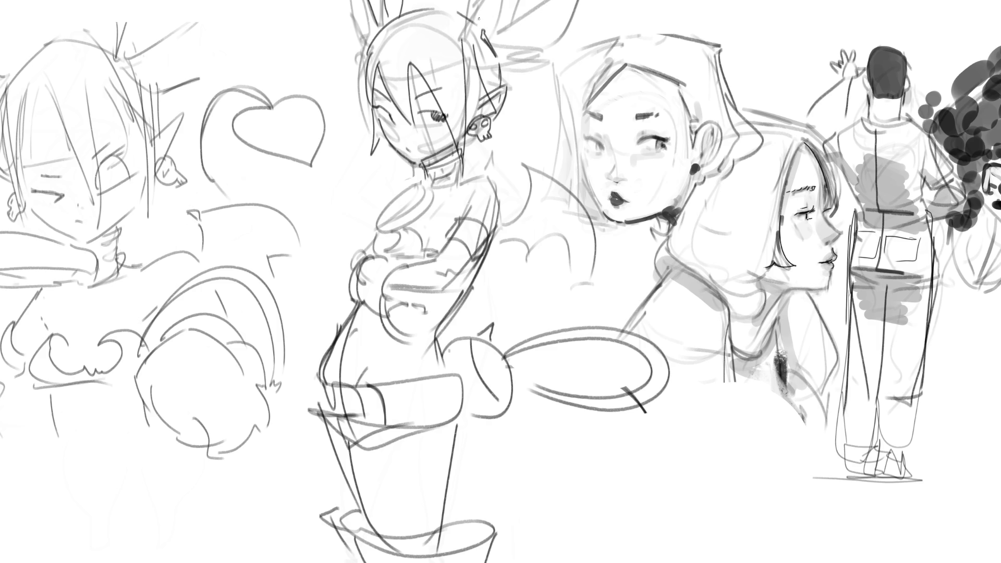
mouse_move(481, 0)
left_mouse_down()
mouse_move(483, 29)
mouse_move(504, 1)
mouse_move(535, 1)
mouse_move(506, 53)
mouse_move(553, 40)
left_mouse_up()
mouse_move(561, 37)
left_mouse_down()
mouse_move(537, 63)
mouse_move(503, 76)
left_mouse_up()
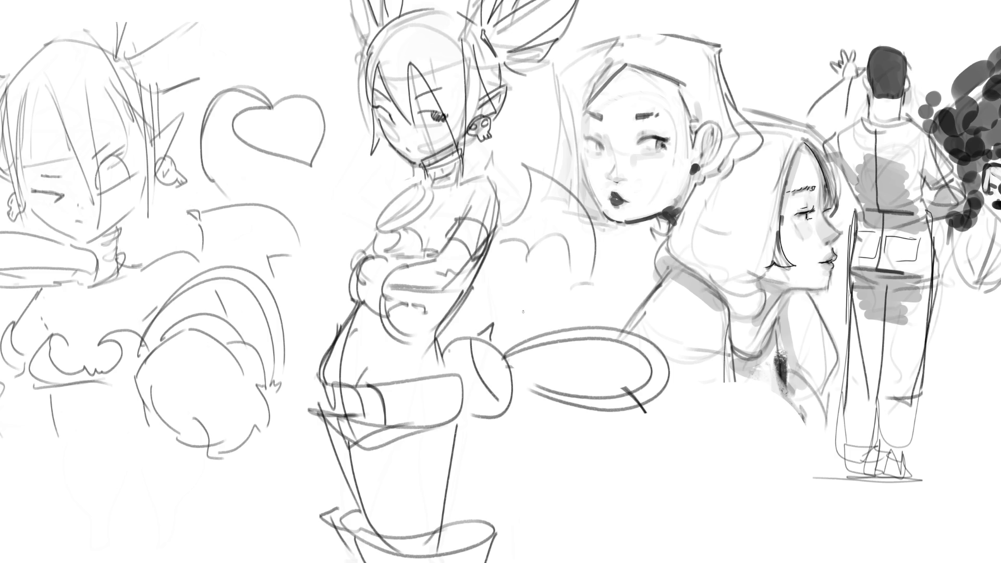
mouse_move(464, 164)
left_mouse_down()
mouse_move(492, 190)
mouse_move(498, 227)
left_mouse_up()
mouse_move(423, 176)
left_mouse_down()
mouse_move(435, 179)
mouse_move(437, 206)
mouse_move(382, 232)
mouse_move(399, 192)
mouse_move(429, 181)
mouse_move(419, 214)
mouse_move(388, 219)
mouse_move(415, 197)
mouse_move(402, 211)
left_mouse_up()
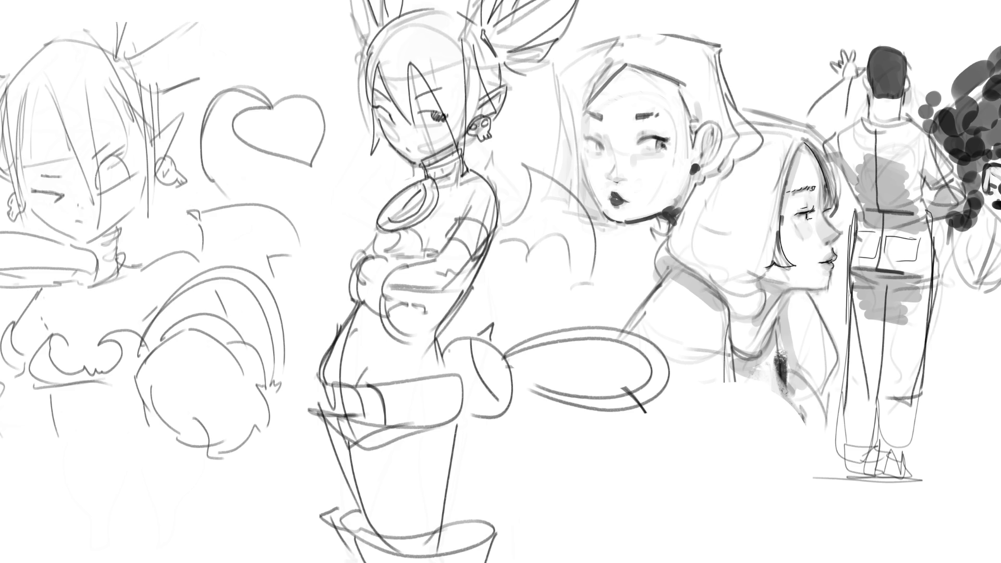
Darken the choker's lower and right edges and add shirt lines below the choker and pendant.
mouse_move(441, 182)
left_mouse_down()
mouse_move(469, 167)
mouse_move(461, 176)
left_mouse_up()
left_click_drag(458, 202, 495, 214)
mouse_move(388, 230)
left_mouse_down()
mouse_move(376, 257)
mouse_move(416, 227)
mouse_move(378, 255)
mouse_move(442, 248)
left_mouse_up()
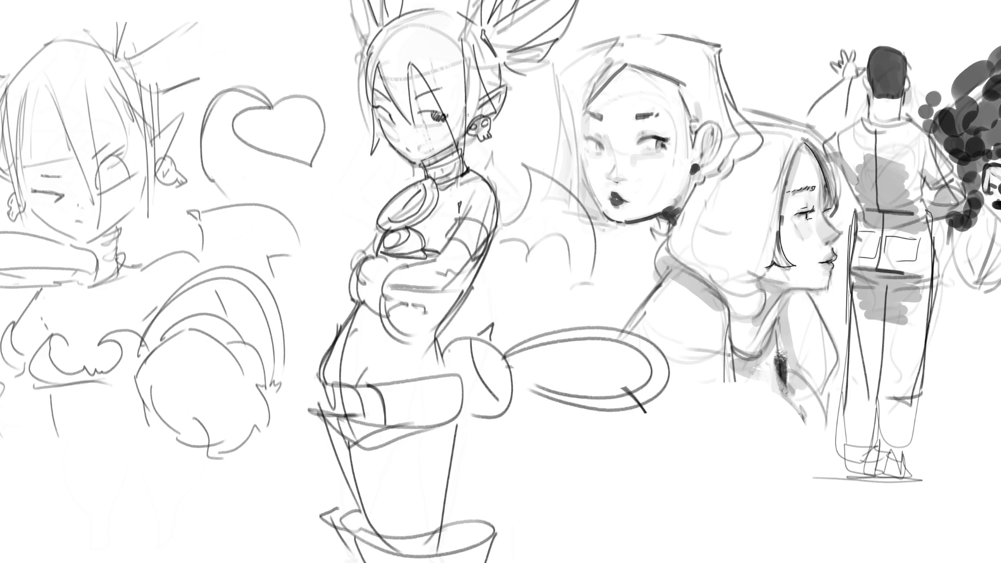
Draw the belt folds and edges and the pants' left edge, and fill the pupil dark.
mouse_move(356, 385)
left_mouse_down()
mouse_move(366, 429)
mouse_move(465, 363)
mouse_move(464, 405)
left_mouse_up()
left_click_drag(374, 428, 469, 400)
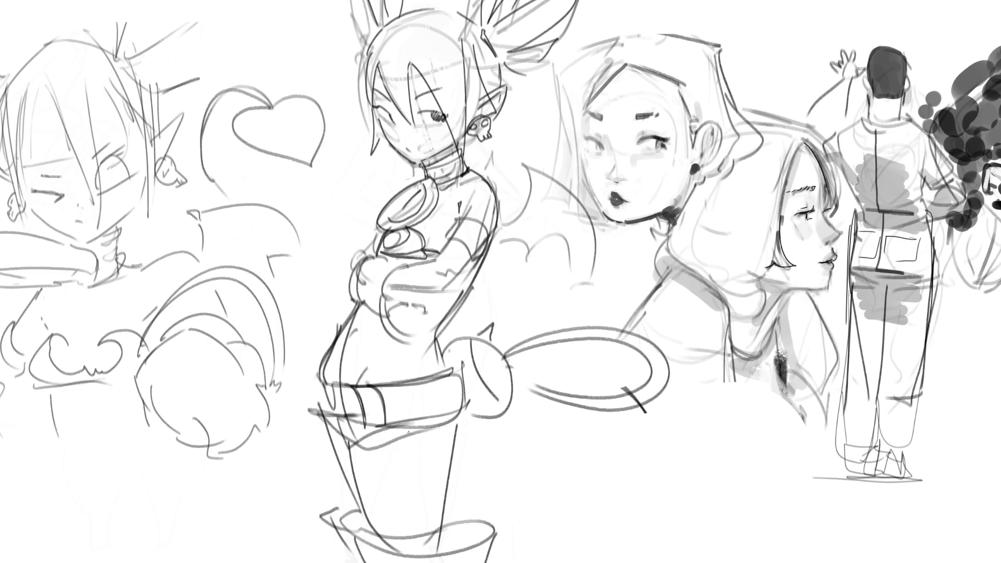
mouse_move(347, 452)
left_mouse_down()
mouse_move(457, 422)
mouse_move(384, 435)
left_mouse_up()
mouse_move(323, 409)
left_mouse_down()
mouse_move(352, 442)
mouse_move(346, 471)
left_mouse_up()
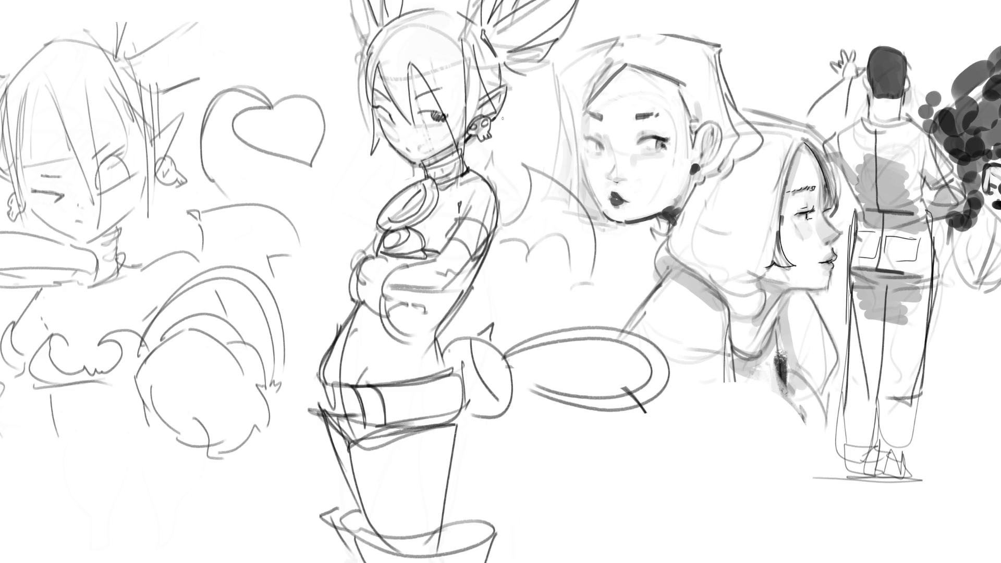
mouse_move(434, 111)
left_mouse_down()
mouse_move(438, 125)
mouse_move(449, 124)
left_mouse_up()
mouse_move(357, 250)
left_mouse_down()
mouse_move(350, 282)
mouse_move(367, 250)
left_mouse_up()
Sketch the arm curve, left hand and forearm details, discarding a too-dark arm outline.
left_click_drag(401, 205, 417, 182)
left_click_drag(418, 260, 404, 300)
mouse_move(375, 252)
left_mouse_down()
mouse_move(348, 308)
mouse_move(359, 293)
mouse_move(399, 305)
mouse_move(382, 318)
mouse_move(431, 303)
mouse_move(397, 323)
left_mouse_up()
mouse_move(426, 290)
left_mouse_down()
mouse_move(437, 308)
mouse_move(418, 331)
left_mouse_up()
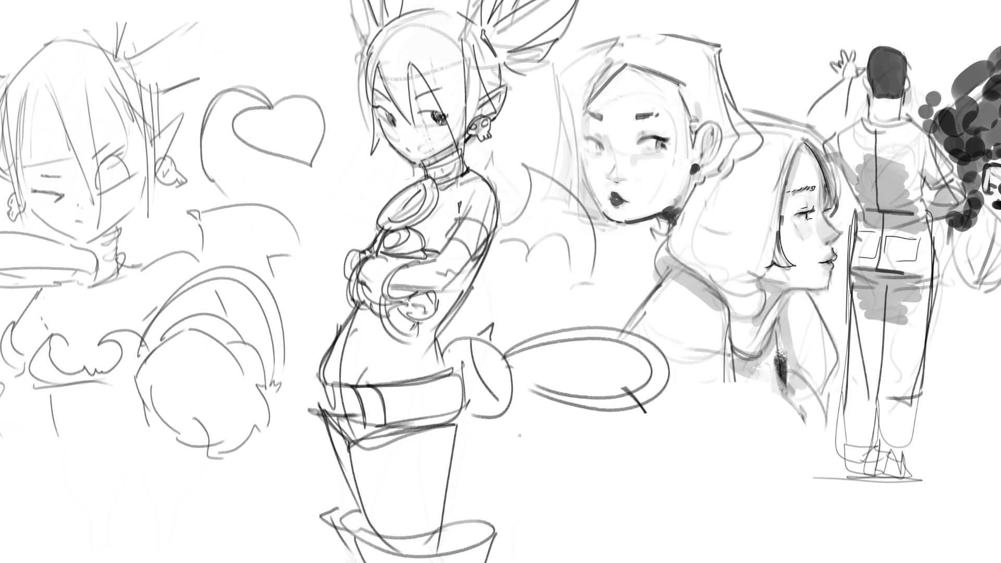
mouse_move(495, 198)
left_mouse_down()
mouse_move(494, 227)
mouse_move(467, 225)
mouse_move(485, 231)
left_mouse_up()
key("ctrl+z")
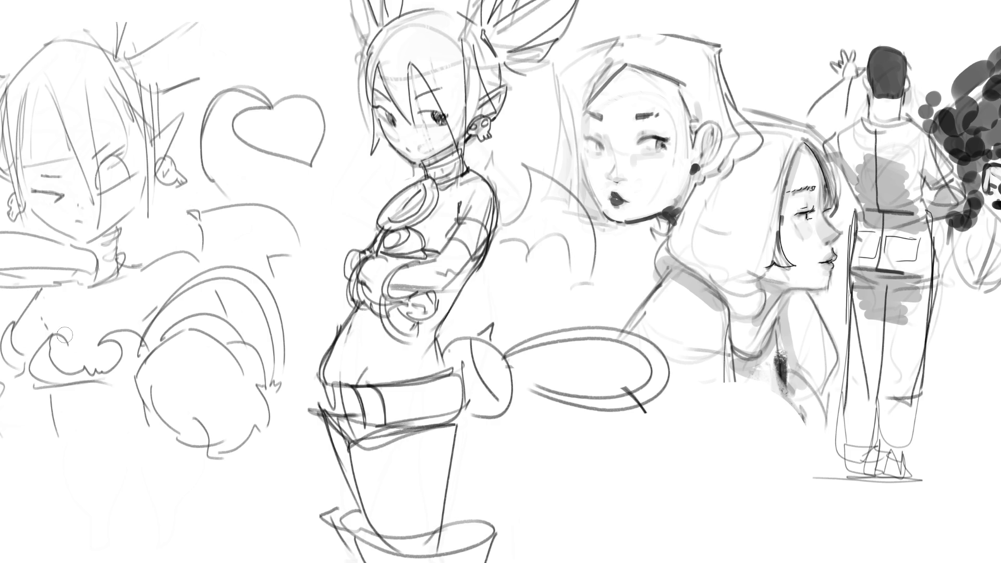
left_click_drag(51, 341, 67, 344)
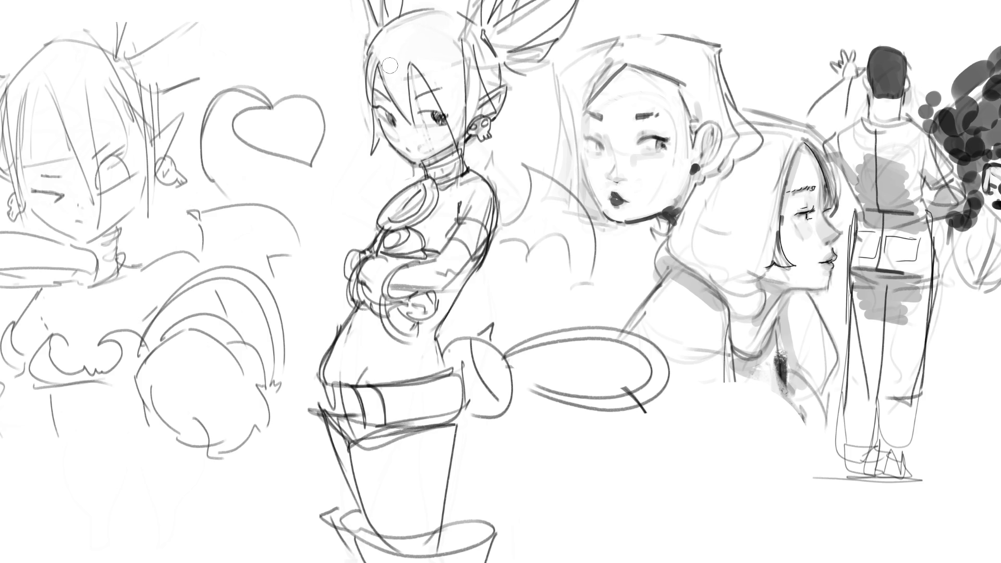
With a smaller brush, darken a hair line and add a cheek blush with three freckles.
key("[")
key("[")
key("[")
left_click_drag(481, 29, 506, 58)
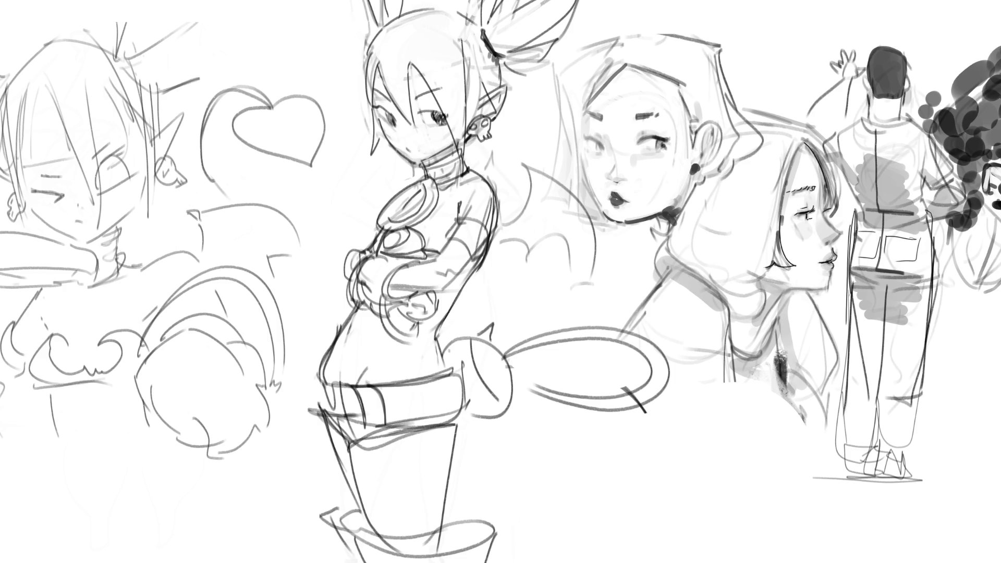
mouse_move(423, 128)
left_mouse_down()
mouse_move(438, 131)
mouse_move(392, 131)
left_mouse_up()
left_click(402, 130)
left_click(407, 132)
left_click(404, 140)
Soften the collar lines and try a thick black choker stroke, then undo it.
mouse_move(430, 183)
left_mouse_down()
mouse_move(422, 179)
mouse_move(398, 208)
mouse_move(423, 211)
mouse_move(398, 209)
mouse_move(395, 221)
mouse_move(420, 222)
mouse_move(432, 196)
mouse_move(427, 209)
left_mouse_up()
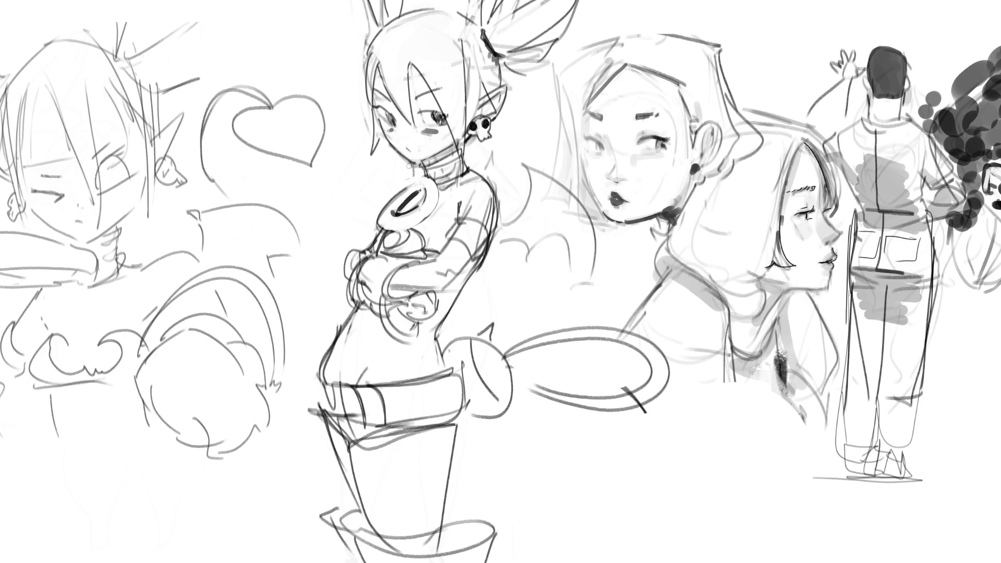
left_click_drag(410, 172, 426, 171)
mouse_move(426, 159)
left_mouse_down()
mouse_move(452, 156)
mouse_move(456, 145)
mouse_move(459, 156)
left_mouse_up()
key("ctrl+z")
Draw a small chain on the choker and sleeve cuff lines, then lasso-select the hand, shorts and boots.
mouse_move(423, 166)
left_mouse_down()
mouse_move(444, 194)
mouse_move(473, 167)
mouse_move(423, 168)
left_mouse_up()
mouse_move(444, 243)
left_mouse_down()
mouse_move(465, 241)
mouse_move(471, 260)
mouse_move(492, 251)
mouse_move(476, 262)
left_mouse_up()
mouse_move(368, 251)
left_mouse_down()
mouse_move(356, 254)
mouse_move(350, 281)
mouse_move(368, 252)
mouse_move(362, 284)
mouse_move(388, 300)
mouse_move(412, 291)
mouse_move(396, 276)
mouse_move(365, 282)
mouse_move(401, 294)
mouse_move(370, 305)
mouse_move(396, 263)
mouse_move(393, 296)
mouse_move(368, 310)
mouse_move(425, 327)
mouse_move(438, 298)
left_mouse_up()
mouse_move(448, 553)
left_mouse_down()
mouse_move(368, 537)
mouse_move(339, 469)
left_mouse_up()
key("b")
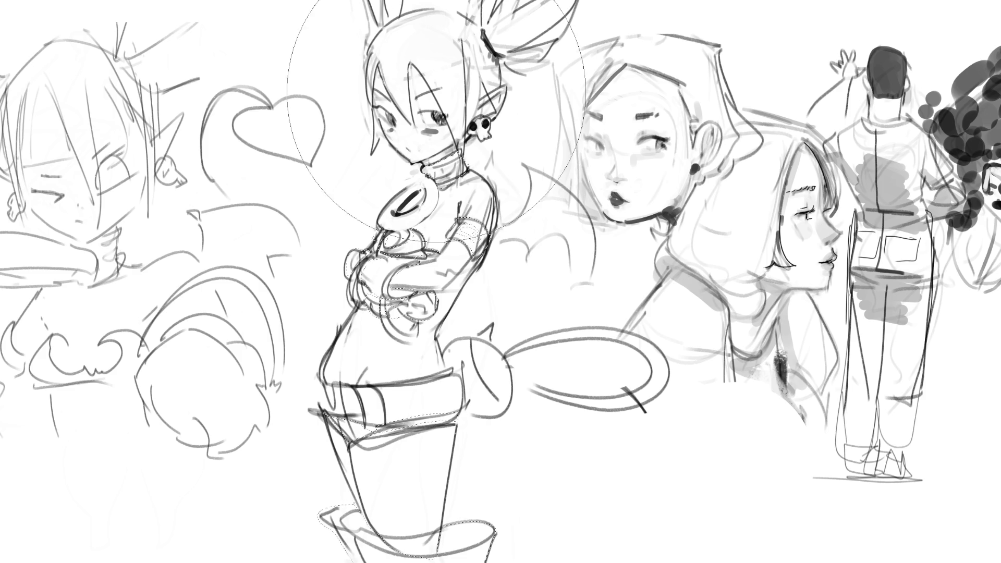
Paint the selected collar, gloves, shorts and boots dark grey and add darker strokes along the hair.
left_click_drag(433, 79, 417, 552)
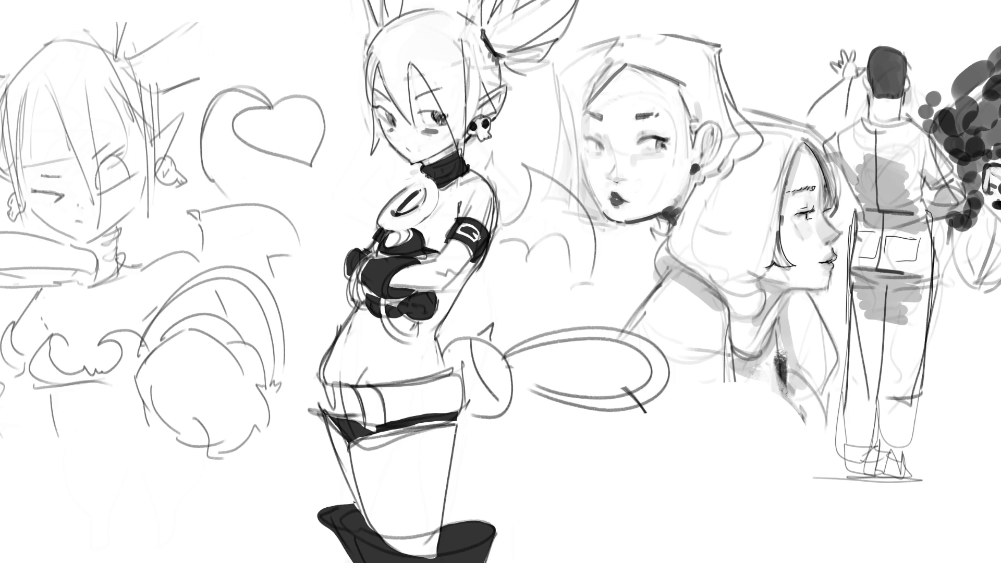
left_click_drag(369, 41, 379, 137)
left_click_drag(419, 109, 409, 61)
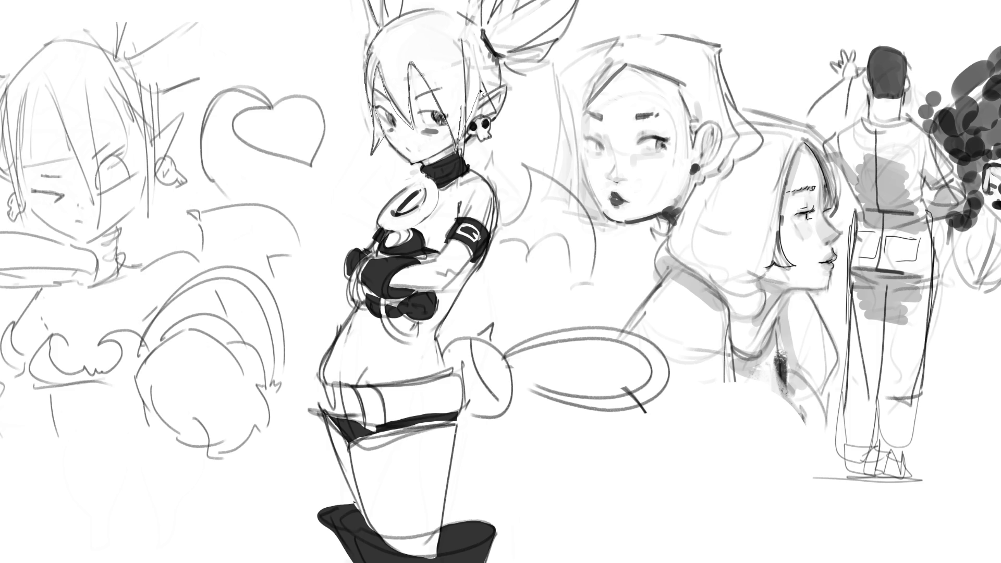
Lasso-select the girl's hair, ponytail tip, wing, tail loop and heart outline.
mouse_move(485, 78)
left_mouse_down()
mouse_move(444, 8)
mouse_move(371, 22)
left_mouse_up()
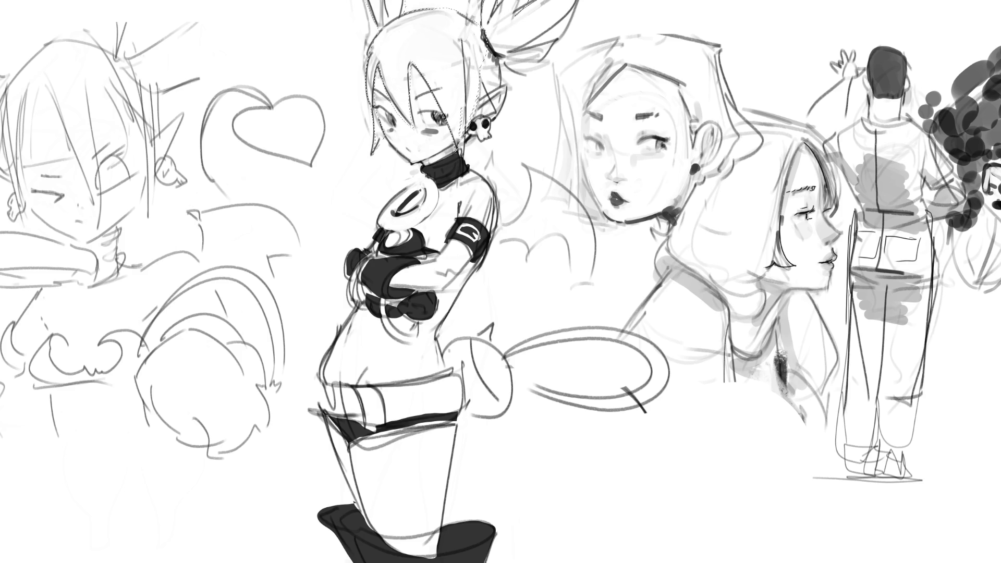
mouse_move(570, 3)
left_mouse_down()
mouse_move(527, 39)
mouse_move(558, 60)
mouse_move(542, 86)
mouse_move(508, 71)
mouse_move(506, 93)
mouse_move(479, 91)
left_mouse_up()
mouse_move(500, 224)
left_mouse_down()
mouse_move(570, 182)
mouse_move(591, 295)
mouse_move(581, 250)
mouse_move(548, 286)
mouse_move(503, 237)
left_mouse_up()
mouse_move(486, 152)
left_mouse_down()
mouse_move(504, 159)
mouse_move(469, 125)
mouse_move(487, 286)
mouse_move(563, 232)
left_mouse_up()
mouse_move(507, 356)
left_mouse_down()
mouse_move(649, 378)
mouse_move(540, 387)
mouse_move(516, 361)
mouse_move(647, 365)
mouse_move(563, 396)
mouse_move(537, 383)
left_mouse_up()
mouse_move(597, 412)
left_mouse_down()
mouse_move(521, 333)
mouse_move(513, 355)
mouse_move(547, 344)
mouse_move(573, 395)
mouse_move(523, 376)
left_mouse_up()
mouse_move(207, 169)
left_mouse_down()
mouse_move(235, 94)
mouse_move(243, 136)
mouse_move(329, 134)
mouse_move(271, 94)
mouse_move(210, 96)
left_mouse_up()
Fill the selected hair, heart, wing and tail loop grey, then paint the tail base dark with a smaller brush.
key("b")
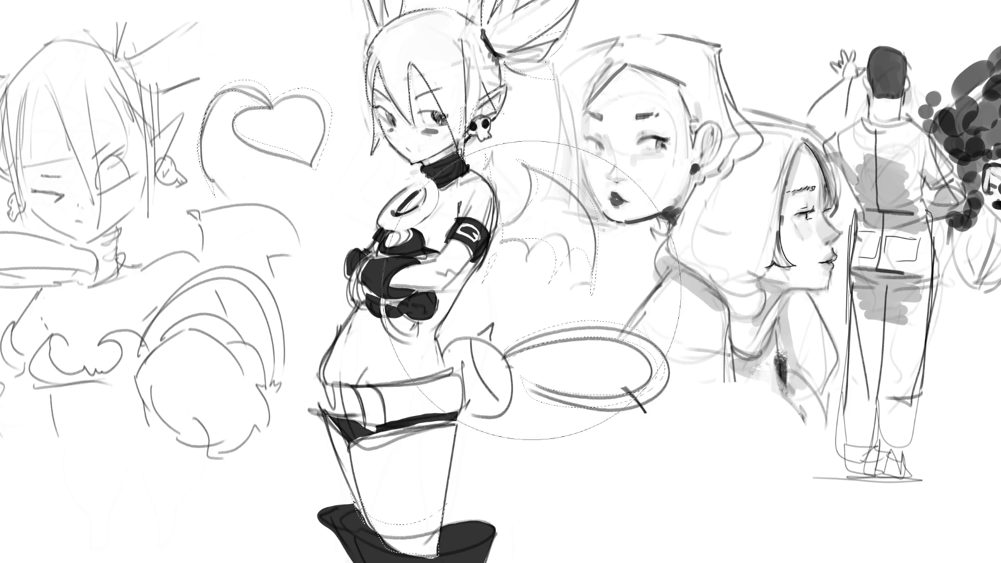
left_click(475, 133)
left_click(504, 367)
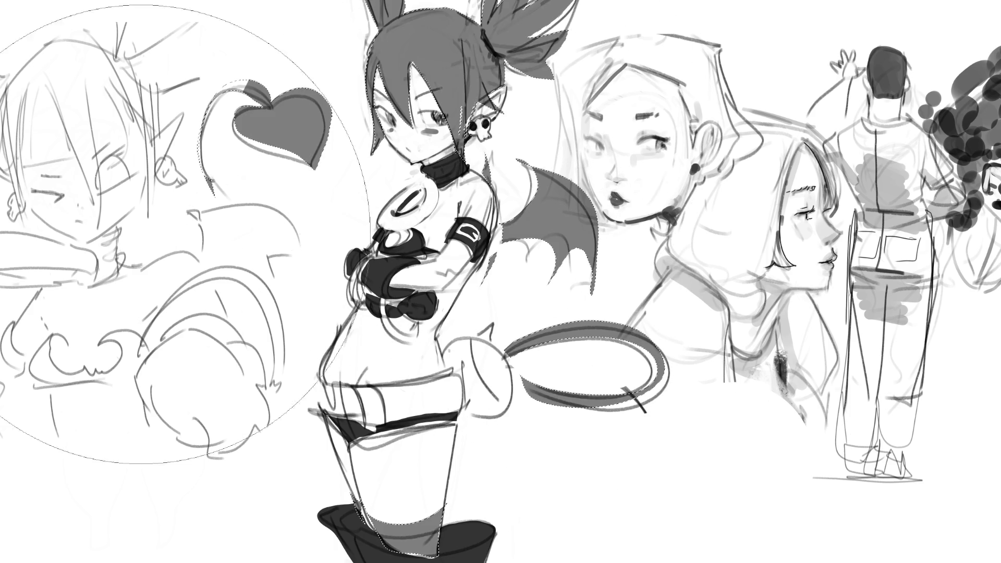
key("ctrl+d")
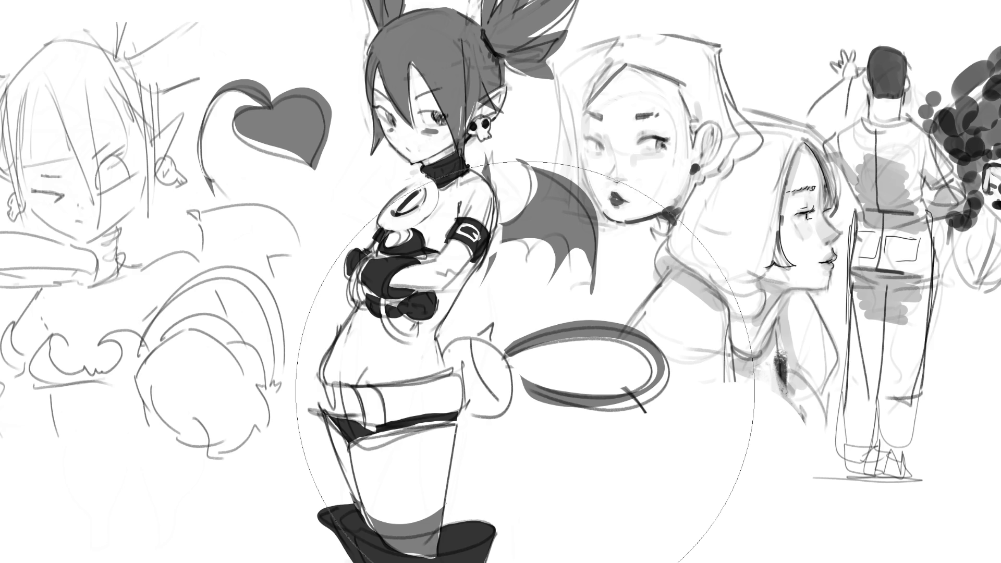
key("bracketleft")
key("bracketleft")
key("bracketleft")
key("bracketleft")
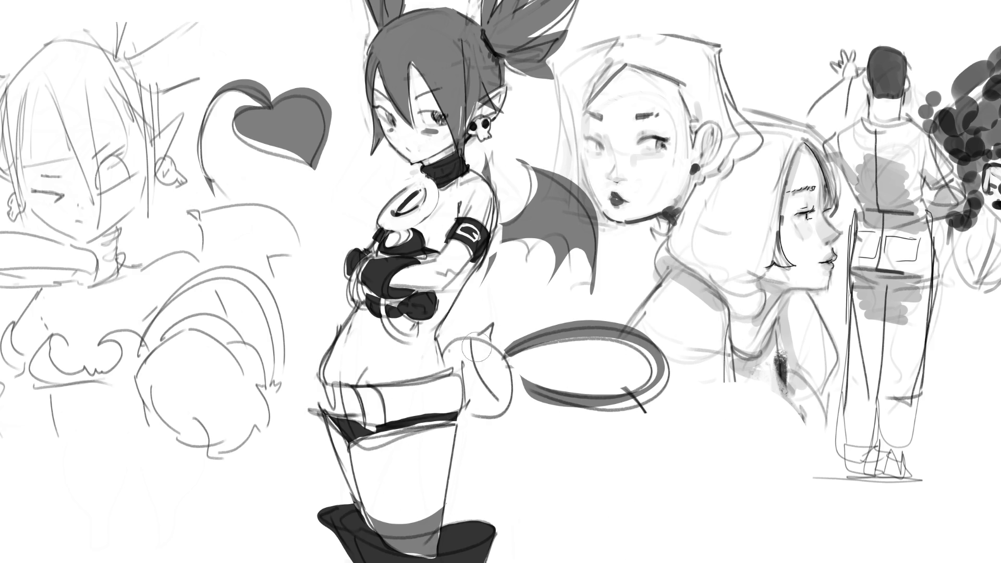
mouse_move(456, 354)
left_mouse_down()
mouse_move(482, 404)
mouse_move(452, 345)
mouse_move(488, 399)
mouse_move(492, 365)
mouse_move(492, 398)
left_mouse_up()
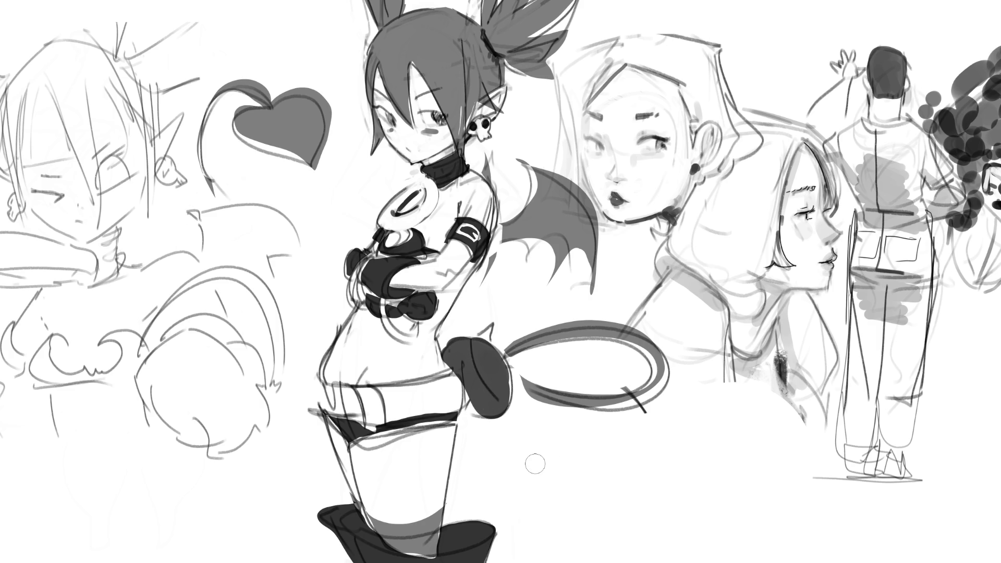
Repaint the tail tip as a solid dark ball with a highlight and small spike, and darken the choker.
key("ctrl+z")
mouse_move(452, 365)
left_mouse_down()
mouse_move(495, 412)
mouse_move(474, 365)
mouse_move(495, 365)
mouse_move(454, 375)
mouse_move(491, 322)
mouse_move(453, 340)
mouse_move(490, 336)
mouse_move(502, 388)
mouse_move(499, 350)
left_mouse_up()
key("ctrl+z")
key("ctrl+z")
left_click_drag(492, 385, 498, 347)
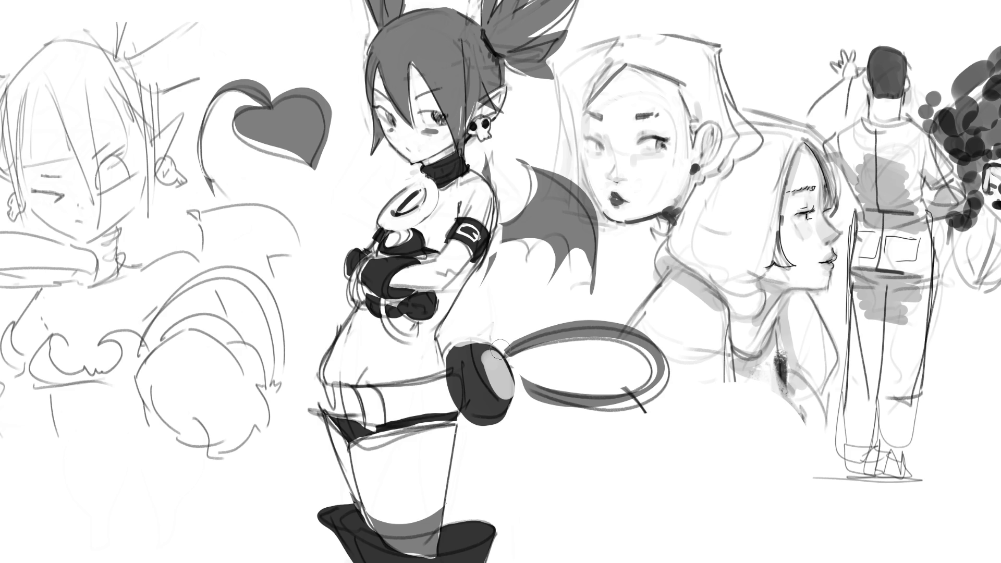
left_click_drag(498, 354, 506, 355)
mouse_move(420, 157)
left_mouse_down()
mouse_move(461, 148)
mouse_move(443, 183)
mouse_move(458, 188)
mouse_move(446, 172)
mouse_move(443, 201)
mouse_move(422, 189)
mouse_move(386, 219)
mouse_move(391, 234)
mouse_move(425, 234)
left_mouse_up()
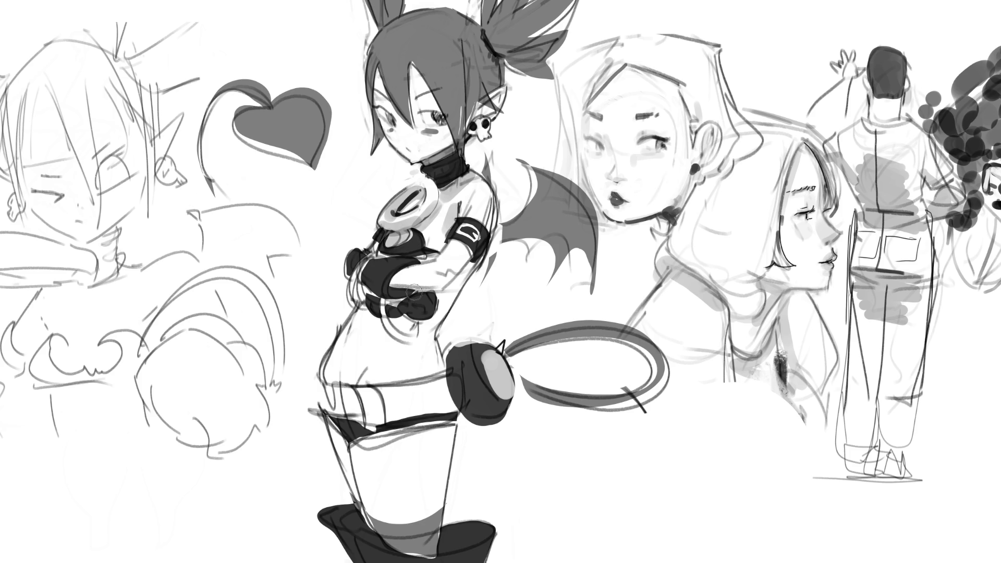
Add dark shading to the lower arm, glove and boots, and grey shading on the hip.
mouse_move(450, 240)
left_mouse_down()
mouse_move(474, 265)
mouse_move(422, 329)
mouse_move(396, 282)
mouse_move(411, 260)
mouse_move(388, 292)
mouse_move(365, 274)
mouse_move(365, 302)
mouse_move(381, 269)
left_mouse_up()
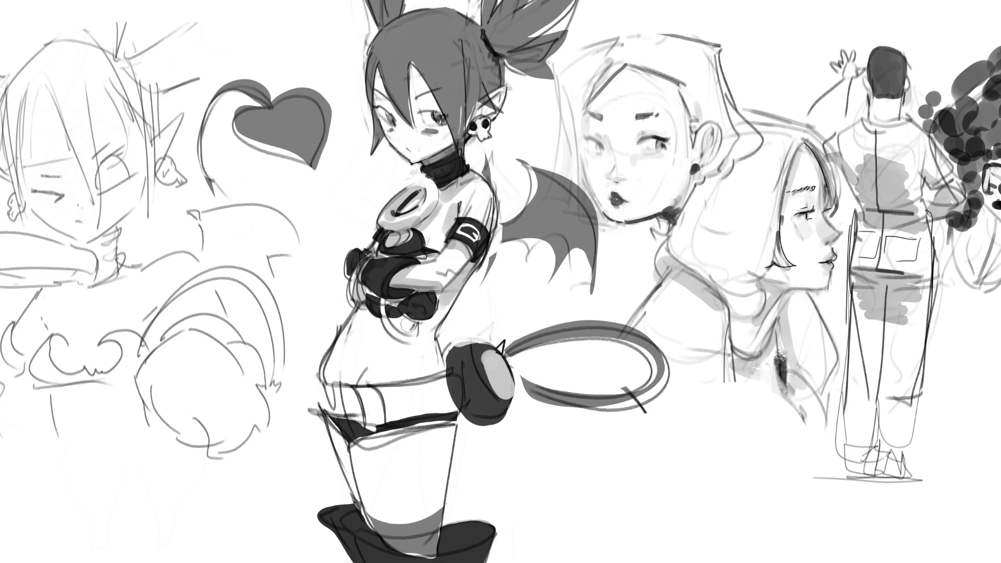
mouse_move(394, 312)
left_mouse_down()
mouse_move(412, 298)
mouse_move(398, 313)
mouse_move(412, 323)
mouse_move(404, 326)
mouse_move(365, 313)
mouse_move(381, 328)
mouse_move(438, 323)
mouse_move(400, 358)
mouse_move(344, 365)
mouse_move(333, 391)
mouse_move(349, 396)
mouse_move(346, 443)
mouse_move(358, 463)
mouse_move(362, 439)
mouse_move(443, 424)
mouse_move(447, 396)
mouse_move(469, 409)
left_mouse_up()
left_click_drag(456, 372, 443, 369)
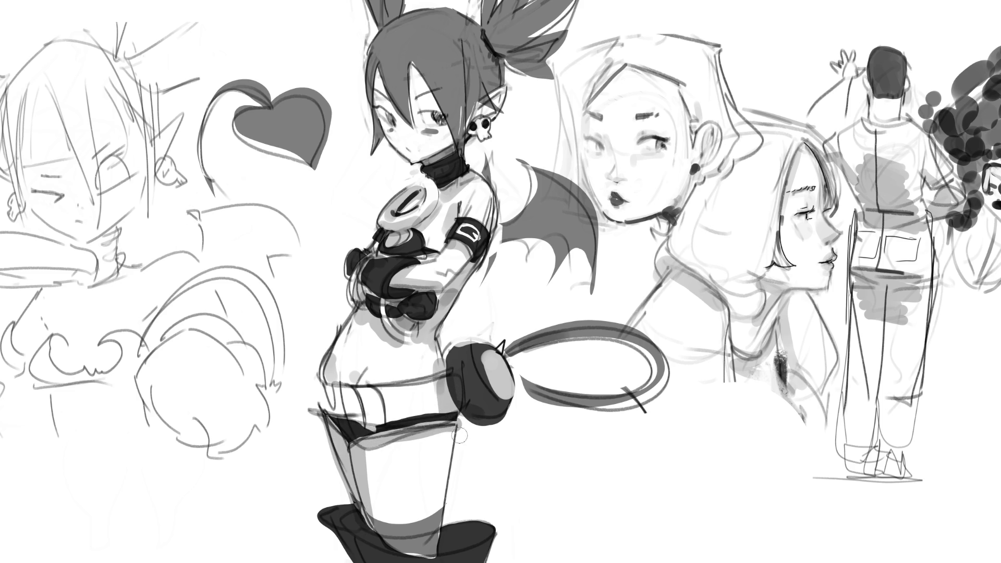
mouse_move(438, 437)
left_mouse_down()
mouse_move(388, 402)
mouse_move(367, 432)
left_mouse_up()
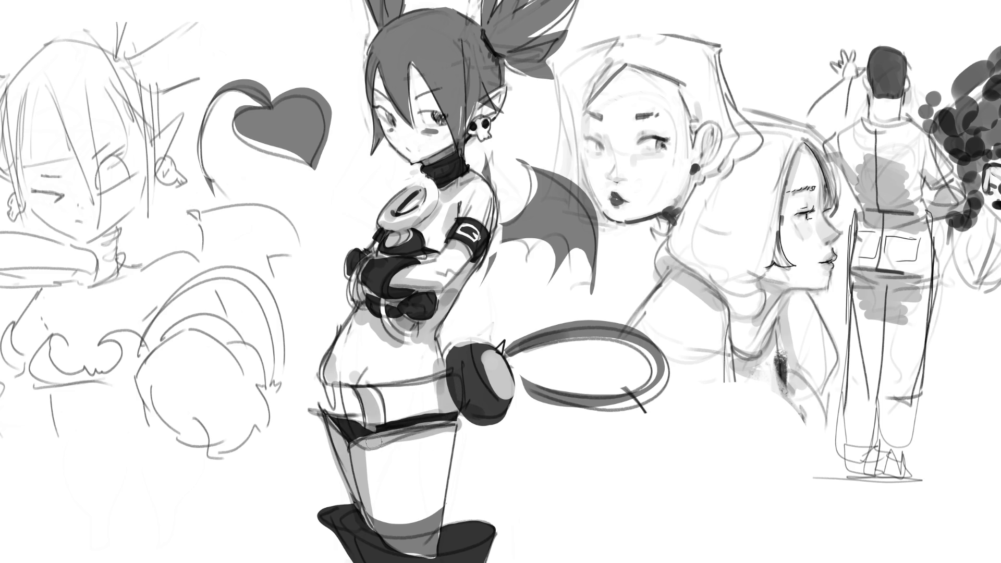
left_click_drag(442, 537, 469, 537)
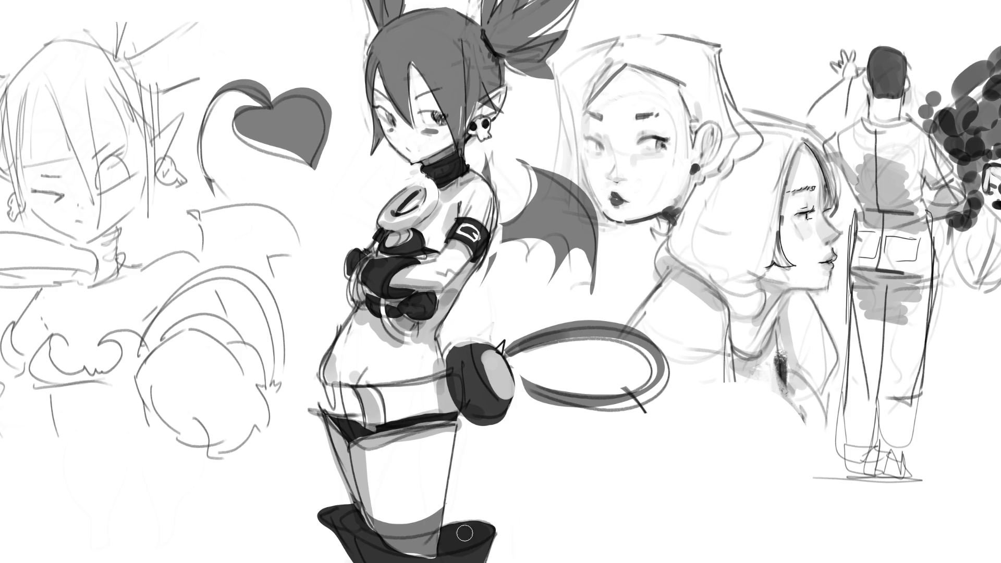
mouse_move(374, 530)
left_mouse_down()
mouse_move(364, 537)
mouse_move(345, 521)
mouse_move(399, 520)
mouse_move(386, 490)
mouse_move(391, 514)
mouse_move(451, 474)
left_mouse_up()
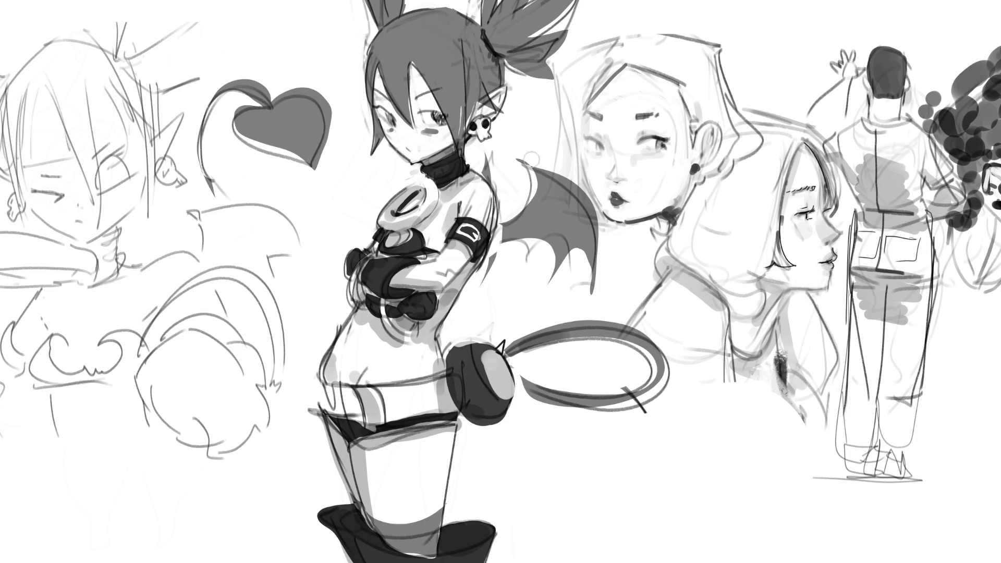
Darken the ponytail base and the hair strand beside the face.
mouse_move(495, 53)
left_mouse_down()
mouse_move(485, 27)
mouse_move(552, 42)
mouse_move(518, 59)
mouse_move(490, 47)
mouse_move(492, 89)
mouse_move(472, 78)
left_mouse_up()
mouse_move(385, 78)
left_mouse_down()
mouse_move(373, 143)
mouse_move(380, 68)
mouse_move(371, 160)
left_mouse_up()
key("ctrl+z")
key("ctrl+z")
left_click_drag(380, 67, 386, 155)
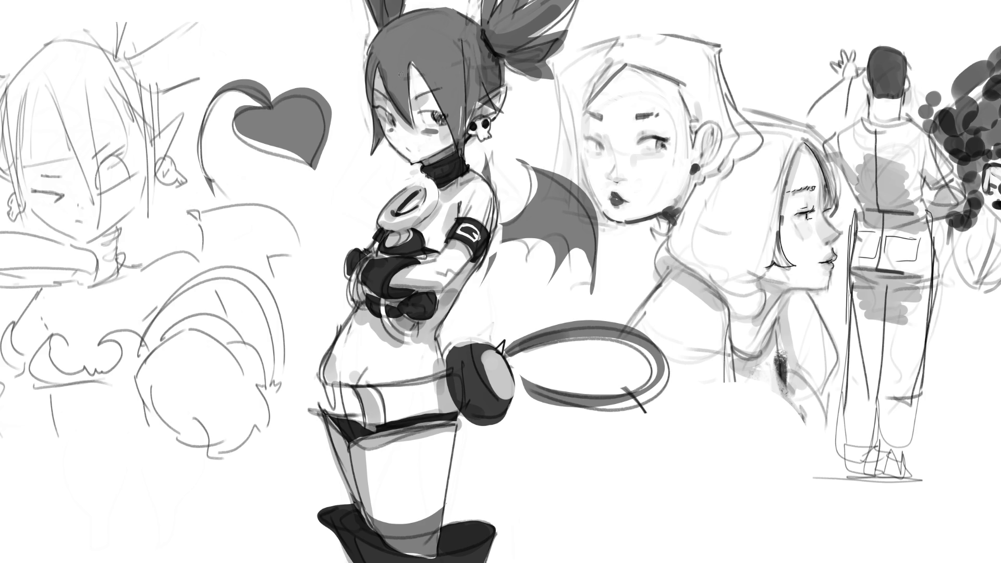
Add light highlights to the hair, glove, tail ball and boot, plus a crossed emblem on the armband.
left_click_drag(382, 74, 459, 67)
mouse_move(473, 235)
left_mouse_down()
mouse_move(483, 229)
mouse_move(469, 242)
left_mouse_up()
left_click_drag(371, 265, 388, 265)
left_click_drag(475, 362, 477, 371)
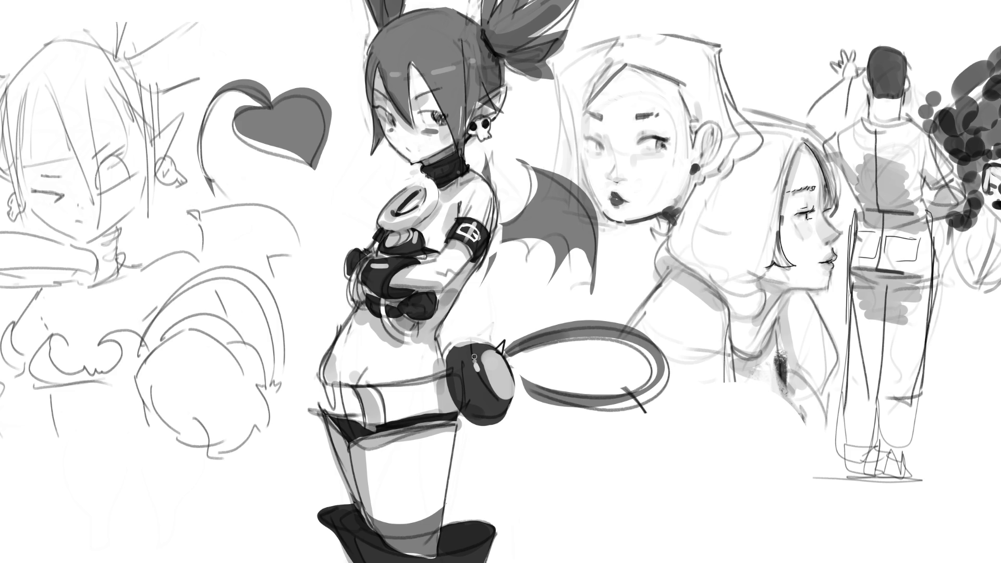
left_click_drag(440, 558, 452, 562)
Move the demon girl artwork layer further left on the page, leaving white space beside her.
key("ctrl+0")
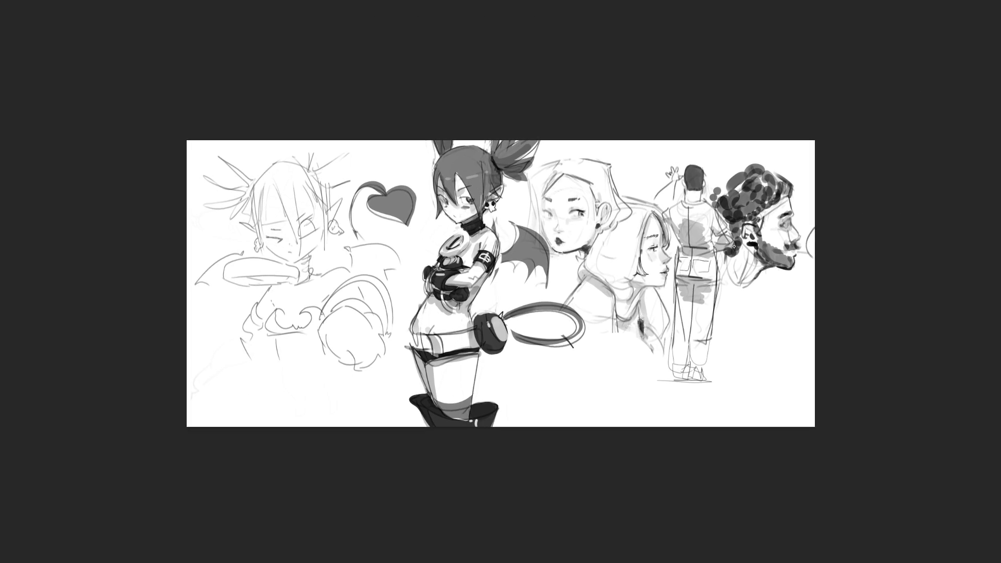
key("ctrl+t")
mouse_move(426, 233)
left_mouse_down()
mouse_move(239, 232)
mouse_move(274, 229)
left_mouse_up()
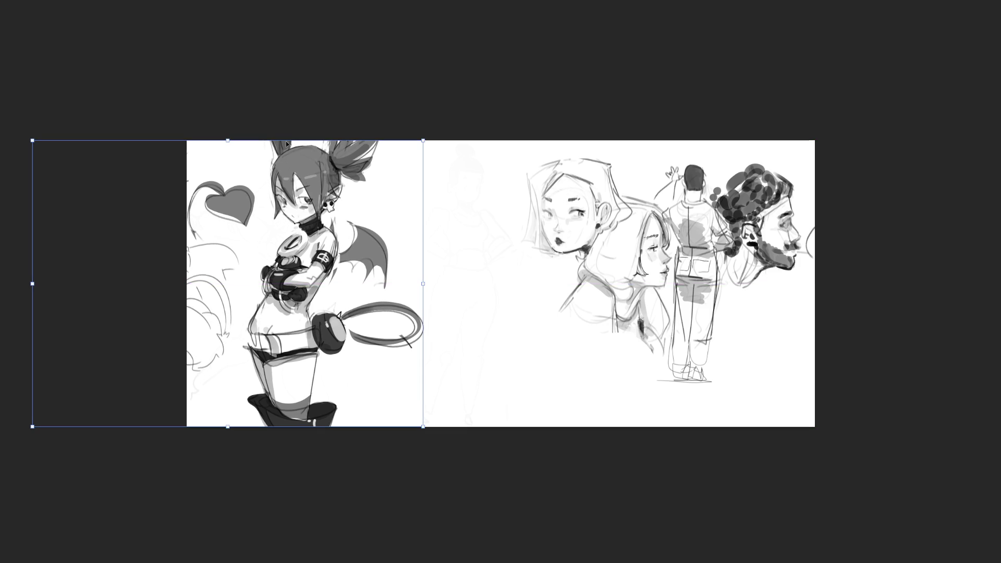
key("Return")
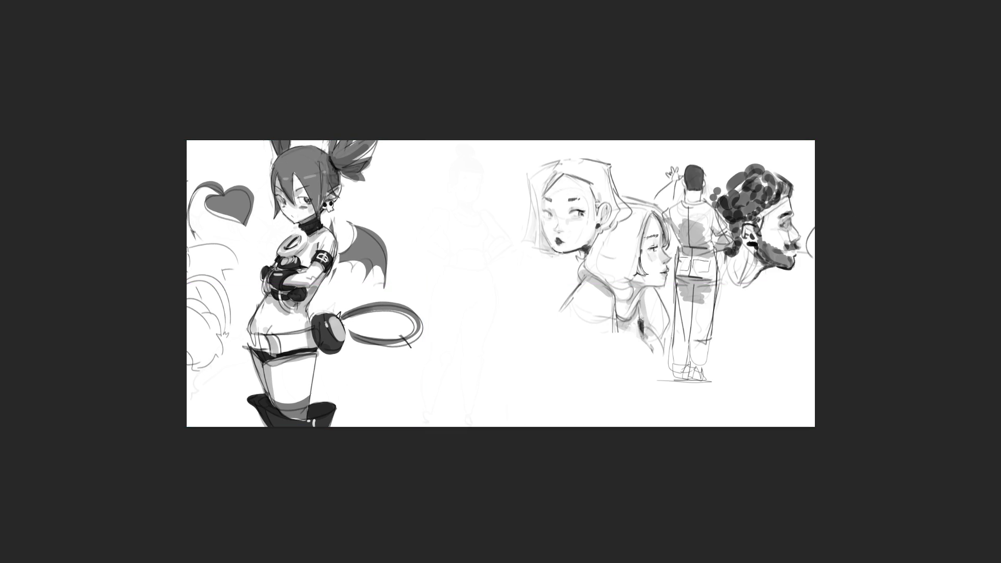
key("ctrl+plus")
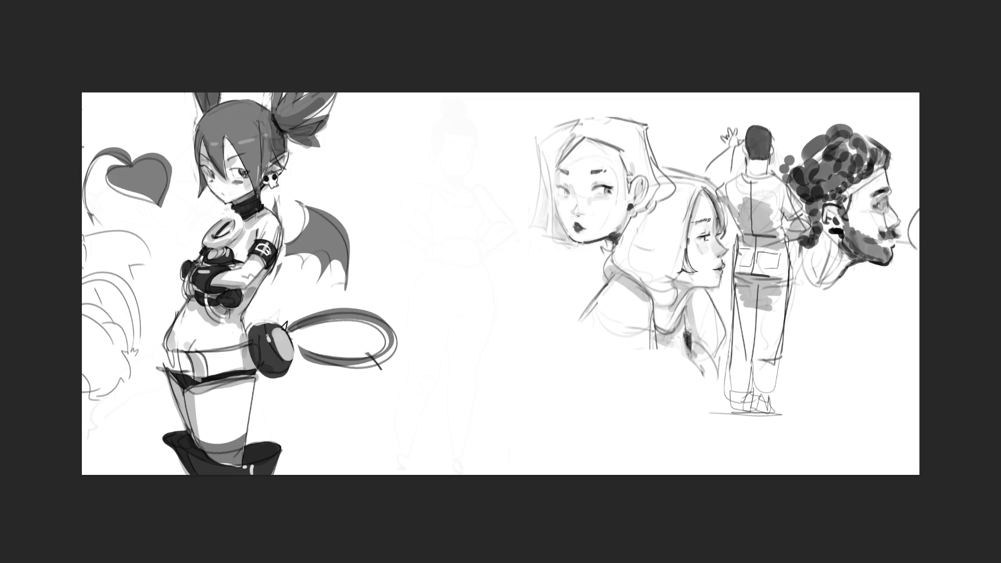
Scrawl large black 'BRB' letters in the open space to the right of the girl.
left_click_drag(413, 165, 410, 210)
mouse_move(384, 142)
left_mouse_down()
mouse_move(377, 166)
mouse_move(392, 201)
mouse_move(383, 246)
mouse_move(400, 246)
mouse_move(500, 314)
left_mouse_up()
mouse_move(454, 340)
left_mouse_down()
mouse_move(455, 414)
mouse_move(464, 379)
left_mouse_up()
left_click_drag(630, 404, 376, 440)
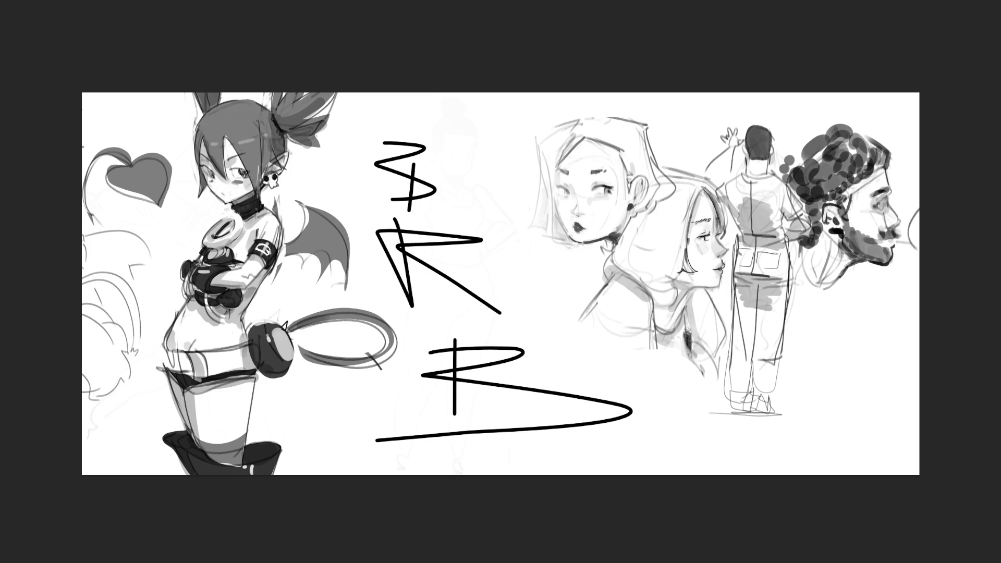
Undo the scribbled letter strokes so only the faint figure sketch remains.
left_click_drag(520, 106, 524, 166)
key("ctrl+z")
key("ctrl+z")
key("ctrl+z")
key("ctrl+z")
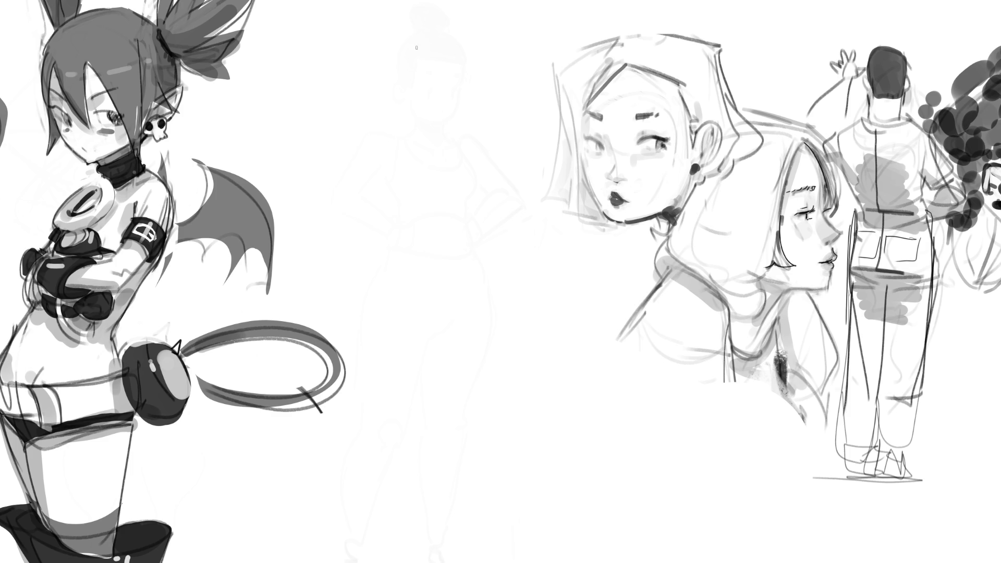
Sketch the standing figure's head, neck and body contours over the faint guide.
mouse_move(396, 35)
left_mouse_down()
mouse_move(384, 92)
mouse_move(429, 10)
mouse_move(444, 49)
left_mouse_up()
left_click_drag(394, 30, 392, 138)
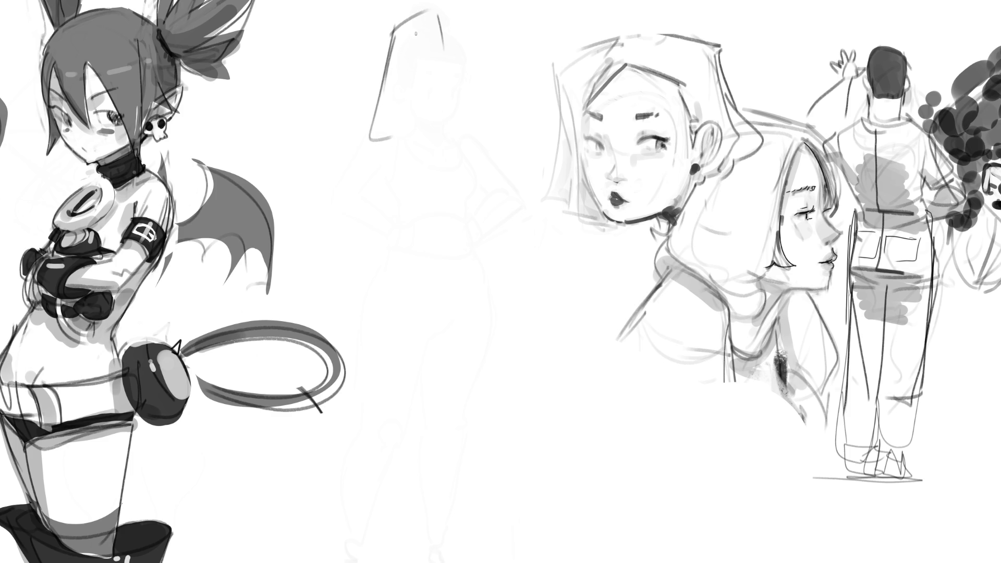
mouse_move(419, 40)
left_mouse_down()
mouse_move(395, 126)
mouse_move(441, 35)
mouse_move(421, 74)
mouse_move(439, 76)
mouse_move(441, 61)
mouse_move(428, 82)
mouse_move(407, 66)
mouse_move(442, 79)
mouse_move(422, 97)
mouse_move(417, 82)
left_mouse_up()
left_click_drag(424, 94, 406, 127)
mouse_move(434, 75)
left_mouse_down()
mouse_move(443, 91)
mouse_move(402, 140)
mouse_move(417, 149)
left_mouse_up()
left_click_drag(450, 104, 435, 153)
mouse_move(402, 145)
left_mouse_down()
mouse_move(431, 183)
mouse_move(449, 182)
mouse_move(433, 207)
mouse_move(403, 185)
mouse_move(442, 180)
left_mouse_up()
mouse_move(450, 133)
left_mouse_down()
mouse_move(454, 150)
mouse_move(413, 248)
left_mouse_up()
mouse_move(406, 201)
left_mouse_down()
mouse_move(405, 233)
mouse_move(503, 235)
mouse_move(417, 265)
mouse_move(411, 255)
mouse_move(452, 264)
mouse_move(436, 452)
mouse_move(452, 451)
mouse_move(455, 377)
left_mouse_up()
Draw both legs, the feet and a ground line.
left_click_drag(464, 254, 487, 289)
mouse_move(499, 230)
left_mouse_down()
mouse_move(504, 284)
mouse_move(483, 316)
mouse_move(462, 437)
left_mouse_up()
mouse_move(501, 316)
left_mouse_down()
mouse_move(463, 438)
mouse_move(455, 408)
mouse_move(464, 458)
left_mouse_up()
mouse_move(463, 421)
left_mouse_down()
mouse_move(447, 454)
mouse_move(534, 457)
left_mouse_up()
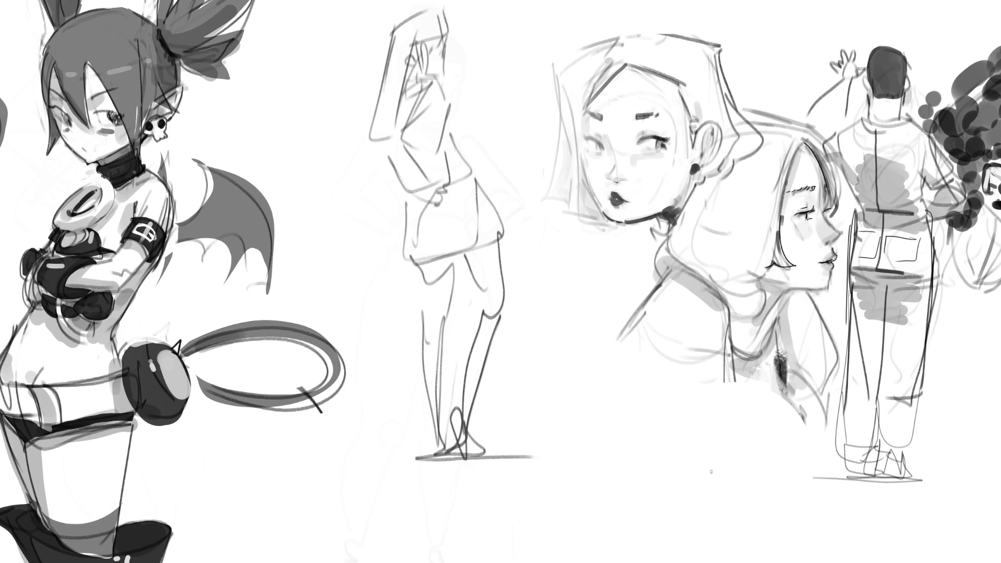
Add the raised arm and the long diagonal spear with its head.
mouse_move(448, 36)
left_mouse_down()
mouse_move(458, 137)
mouse_move(497, 124)
left_mouse_up()
mouse_move(478, 65)
left_mouse_down()
mouse_move(459, 129)
mouse_move(482, 63)
mouse_move(527, 40)
left_mouse_up()
mouse_move(354, 99)
left_mouse_down()
mouse_move(377, 92)
mouse_move(292, 106)
mouse_move(245, 135)
left_mouse_up()
left_click_drag(455, 50, 463, 76)
mouse_move(373, 92)
left_mouse_down()
mouse_move(243, 137)
mouse_move(396, 92)
left_mouse_up()
Hatch the waist, add a long weapon held there, and add torso lines.
left_click_drag(461, 184, 474, 157)
mouse_move(470, 160)
left_mouse_down()
mouse_move(479, 146)
mouse_move(480, 169)
left_mouse_up()
mouse_move(453, 182)
left_mouse_down()
mouse_move(475, 166)
mouse_move(462, 182)
left_mouse_up()
left_click_drag(453, 176, 500, 134)
mouse_move(428, 192)
left_mouse_down()
mouse_move(348, 267)
mouse_move(347, 288)
left_mouse_up()
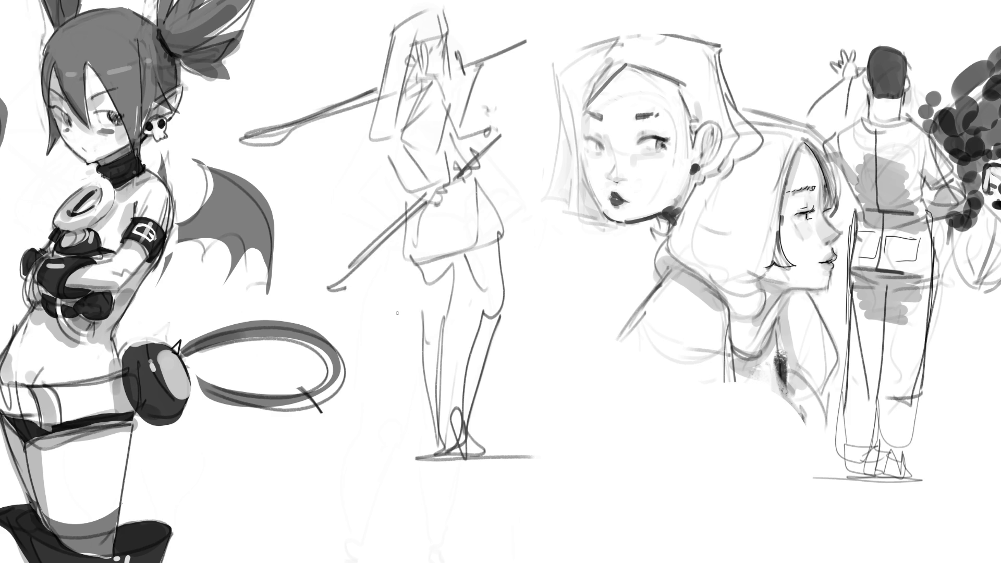
mouse_move(446, 84)
left_mouse_down()
mouse_move(468, 133)
mouse_move(493, 134)
left_mouse_up()
Fade the spear figure with the soft eraser, then ink the girl's face and hair.
key("e")
mouse_move(397, 90)
left_mouse_down()
mouse_move(427, 219)
mouse_move(378, 300)
left_mouse_up()
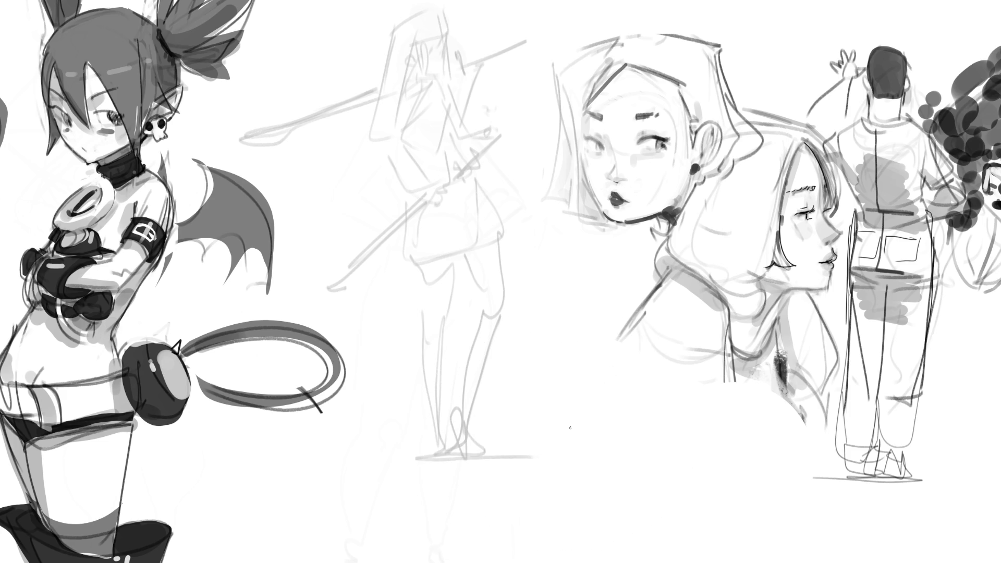
left_click_drag(430, 52, 436, 47)
mouse_move(444, 54)
left_mouse_down()
mouse_move(445, 73)
mouse_move(411, 65)
mouse_move(441, 30)
mouse_move(451, 38)
mouse_move(436, 17)
left_mouse_up()
mouse_move(407, 54)
left_mouse_down()
mouse_move(412, 41)
mouse_move(396, 29)
mouse_move(376, 95)
mouse_move(376, 129)
mouse_move(386, 131)
left_mouse_up()
left_click_drag(412, 62, 398, 122)
mouse_move(412, 63)
left_mouse_down()
mouse_move(413, 79)
mouse_move(440, 77)
mouse_move(401, 134)
left_mouse_up()
Ink the neck, shoulder, arm, back contour and the sword hilt below the hand.
mouse_move(402, 136)
left_mouse_down()
mouse_move(437, 182)
mouse_move(445, 176)
mouse_move(434, 196)
left_mouse_up()
mouse_move(437, 122)
left_mouse_down()
mouse_move(447, 168)
mouse_move(436, 129)
left_mouse_up()
left_click_drag(444, 86, 449, 99)
left_click_drag(392, 135, 428, 182)
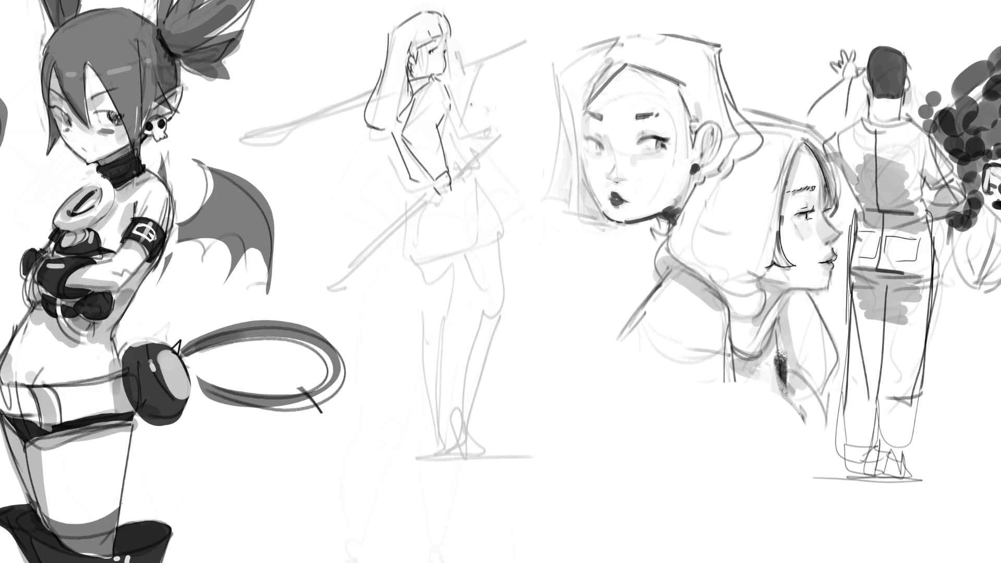
left_click_drag(448, 92, 471, 167)
left_click_drag(409, 191, 441, 181)
mouse_move(477, 139)
left_mouse_down()
mouse_move(495, 141)
mouse_move(456, 163)
mouse_move(461, 185)
left_mouse_up()
mouse_move(472, 174)
left_mouse_down()
mouse_move(452, 175)
mouse_move(329, 289)
mouse_move(435, 194)
mouse_move(406, 208)
mouse_move(401, 267)
mouse_move(447, 271)
mouse_move(513, 256)
mouse_move(508, 242)
left_mouse_up()
Ink the skirt hem, both legs and feet, then fade the sword girl to a guide.
left_click_drag(404, 246, 495, 231)
left_click_drag(418, 273, 438, 449)
mouse_move(454, 276)
left_mouse_down()
mouse_move(440, 470)
mouse_move(484, 479)
left_mouse_up()
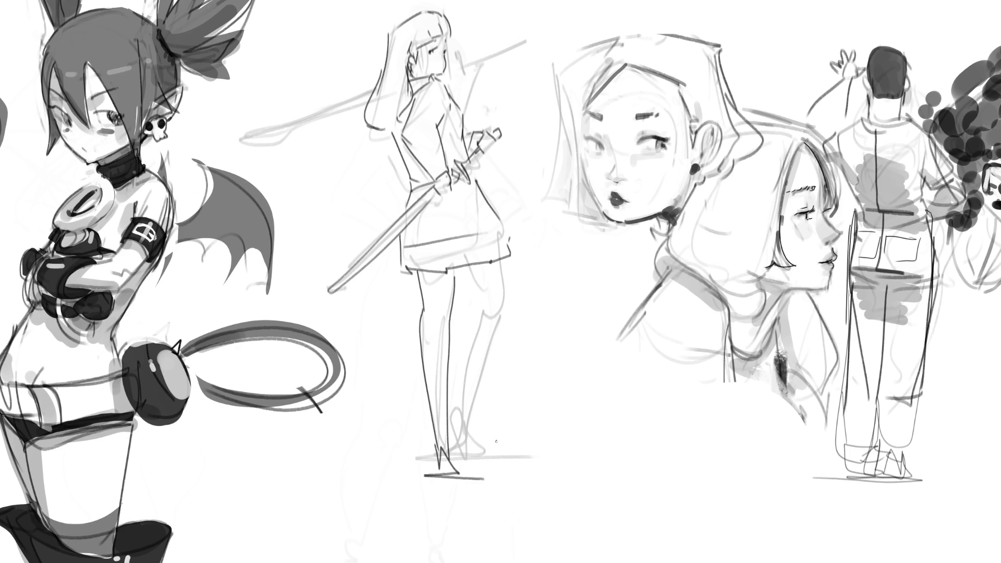
mouse_move(455, 444)
left_mouse_down()
mouse_move(464, 473)
mouse_move(467, 437)
left_mouse_up()
mouse_move(466, 437)
left_mouse_down()
mouse_move(474, 475)
mouse_move(489, 473)
left_mouse_up()
left_click_drag(465, 424, 480, 347)
left_click_drag(505, 265, 519, 305)
mouse_move(473, 276)
left_mouse_down()
mouse_move(490, 312)
mouse_move(519, 308)
mouse_move(475, 402)
left_mouse_up()
left_click_drag(493, 321, 469, 415)
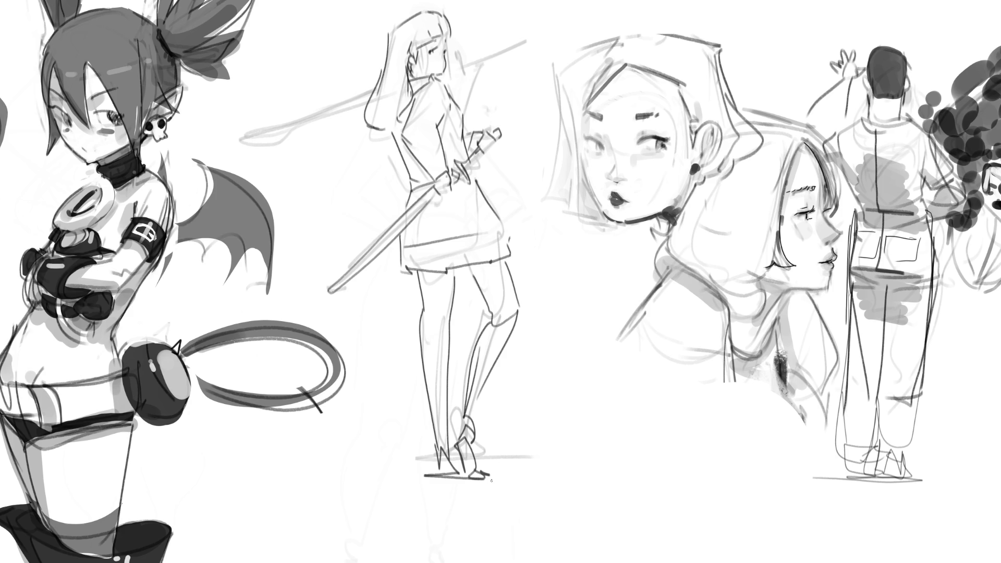
mouse_move(401, 291)
left_mouse_down()
mouse_move(335, 89)
mouse_move(402, 168)
mouse_move(572, 442)
left_mouse_up()
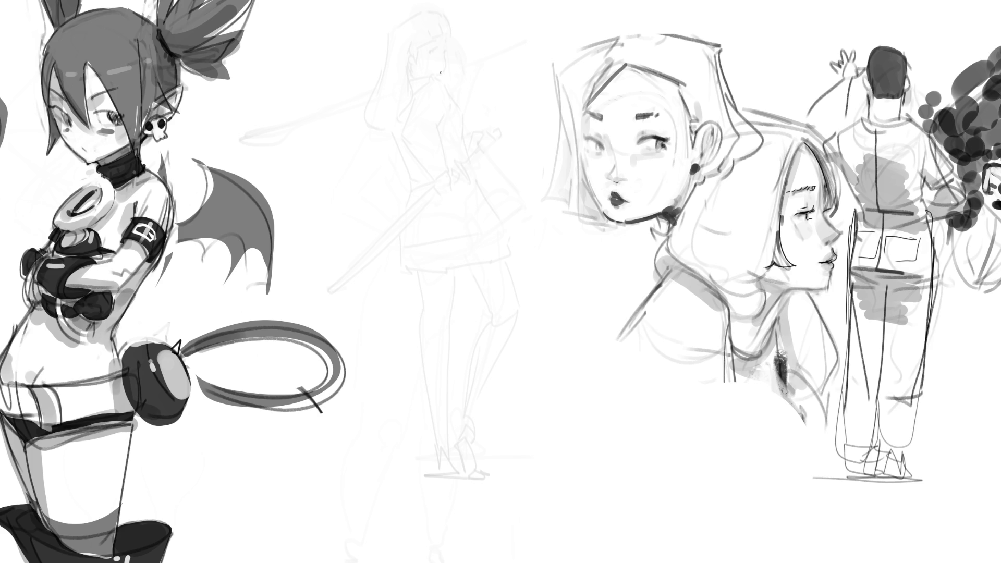
Sketch a new head with bangs, eye, cheeks, long hair and neck over the guide.
mouse_move(415, 29)
left_mouse_down()
mouse_move(412, 97)
mouse_move(453, 9)
mouse_move(477, 72)
left_mouse_up()
mouse_move(419, 28)
left_mouse_down()
mouse_move(415, 61)
mouse_move(439, 66)
left_mouse_up()
mouse_move(457, 54)
left_mouse_down()
mouse_move(444, 83)
mouse_move(424, 71)
left_mouse_up()
mouse_move(436, 75)
left_mouse_down()
mouse_move(447, 89)
mouse_move(439, 114)
left_mouse_up()
mouse_move(466, 73)
left_mouse_down()
mouse_move(436, 150)
mouse_move(469, 114)
left_mouse_up()
mouse_move(483, 14)
left_mouse_down()
mouse_move(487, 109)
mouse_move(500, 119)
left_mouse_up()
mouse_move(416, 77)
left_mouse_down()
mouse_move(430, 101)
mouse_move(466, 102)
mouse_move(444, 112)
left_mouse_up()
mouse_move(434, 120)
left_mouse_down()
mouse_move(420, 155)
mouse_move(413, 144)
mouse_move(487, 107)
mouse_move(500, 165)
left_mouse_up()
Sketch both arms and hands, the collar and the torso.
mouse_move(477, 160)
left_mouse_down()
mouse_move(463, 176)
mouse_move(488, 192)
mouse_move(450, 233)
left_mouse_up()
left_click_drag(464, 177, 452, 244)
left_click_drag(454, 207, 442, 219)
mouse_move(452, 223)
left_mouse_down()
mouse_move(452, 246)
mouse_move(434, 235)
left_mouse_up()
mouse_move(401, 186)
left_mouse_down()
mouse_move(418, 215)
mouse_move(410, 183)
left_mouse_up()
left_click_drag(397, 131, 390, 177)
left_click_drag(396, 163, 409, 182)
mouse_move(431, 101)
left_mouse_down()
mouse_move(403, 128)
mouse_move(424, 134)
left_mouse_up()
left_click_drag(417, 156, 455, 193)
left_click_drag(430, 193, 490, 223)
mouse_move(493, 223)
left_mouse_down()
mouse_move(474, 236)
mouse_move(412, 229)
mouse_move(412, 310)
left_mouse_up()
Outline the skirt and draw the long legs.
left_click_drag(493, 279, 443, 313)
left_click_drag(512, 239, 523, 297)
left_click_drag(425, 310, 496, 326)
mouse_move(422, 311)
left_mouse_down()
mouse_move(400, 250)
mouse_move(418, 302)
mouse_move(409, 391)
left_mouse_up()
left_click_drag(504, 300, 408, 402)
left_click_drag(400, 368, 441, 541)
left_click_drag(436, 397, 441, 541)
left_click_drag(411, 292, 491, 442)
left_click_drag(497, 322, 527, 505)
Sketch the feet, then fade the redrawn girl to a light guide.
left_click_drag(572, 457, 576, 463)
mouse_move(414, 562)
left_mouse_down()
mouse_move(374, 505)
mouse_move(485, 465)
left_mouse_up()
left_click_drag(512, 454, 547, 446)
mouse_move(558, 452)
left_mouse_down()
mouse_move(577, 482)
mouse_move(573, 516)
left_mouse_up()
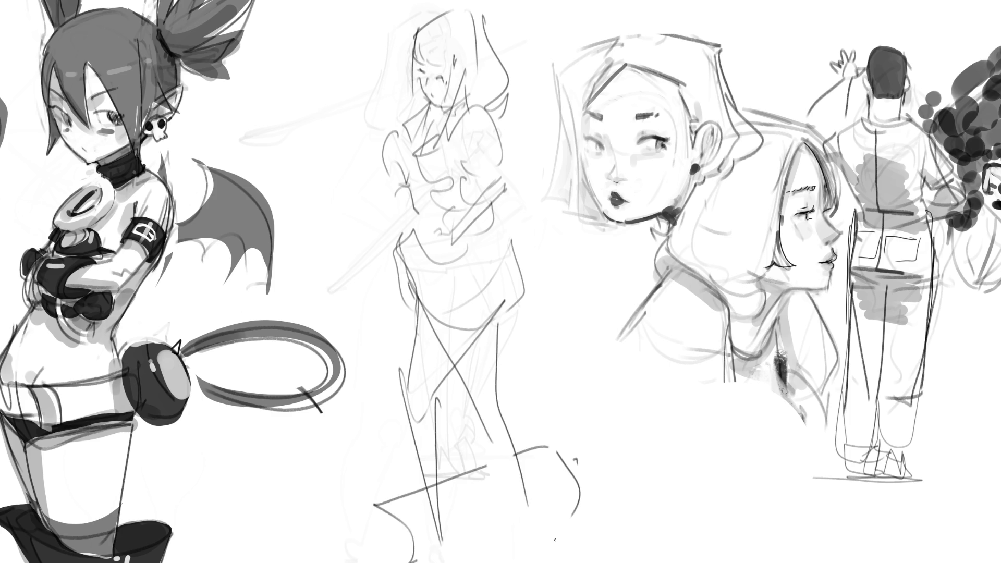
mouse_move(536, 340)
left_mouse_down()
mouse_move(450, 145)
mouse_move(480, 368)
mouse_move(569, 457)
mouse_move(407, 263)
left_mouse_up()
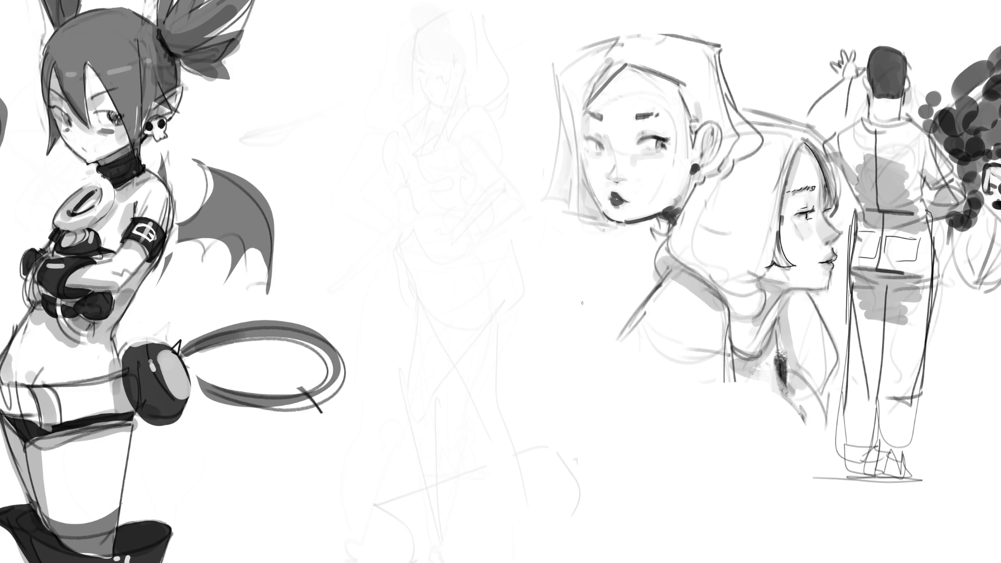
Darken the hair and face outline, adding strands, a curl and the cheek line.
mouse_move(397, 58)
left_mouse_down()
mouse_move(402, 95)
mouse_move(419, 35)
mouse_move(462, 96)
mouse_move(403, 97)
left_mouse_up()
left_click_drag(407, 96, 426, 99)
mouse_move(464, 53)
left_mouse_down()
mouse_move(467, 105)
mouse_move(468, 93)
left_mouse_up()
mouse_move(390, 82)
left_mouse_down()
mouse_move(441, 130)
mouse_move(463, 112)
left_mouse_up()
left_click_drag(404, 107, 423, 136)
Sketch the neck, jaw line, shoulder and arm curves.
left_click_drag(438, 136, 443, 144)
mouse_move(443, 143)
left_mouse_down()
mouse_move(451, 159)
mouse_move(432, 163)
left_mouse_up()
left_click_drag(394, 103, 420, 145)
mouse_move(420, 144)
left_mouse_down()
mouse_move(456, 148)
mouse_move(444, 167)
left_mouse_up()
left_click_drag(437, 171, 433, 181)
left_click_drag(399, 104, 372, 173)
mouse_move(416, 131)
left_mouse_down()
mouse_move(381, 189)
mouse_move(429, 221)
left_mouse_up()
mouse_move(414, 176)
left_mouse_down()
mouse_move(454, 228)
mouse_move(475, 211)
mouse_move(464, 216)
mouse_move(488, 235)
mouse_move(443, 199)
left_mouse_up()
Draw the chest, the arm resting on the hip, the torso and hip curves.
mouse_move(457, 141)
left_mouse_down()
mouse_move(444, 172)
mouse_move(452, 199)
left_mouse_up()
mouse_move(467, 118)
left_mouse_down()
mouse_move(479, 159)
mouse_move(510, 151)
mouse_move(476, 188)
left_mouse_up()
left_click_drag(472, 192, 478, 208)
mouse_move(478, 60)
left_mouse_down()
mouse_move(474, 253)
mouse_move(391, 211)
mouse_move(467, 261)
left_mouse_up()
mouse_move(478, 250)
left_mouse_down()
mouse_move(451, 275)
mouse_move(384, 217)
left_mouse_up()
left_click_drag(494, 232, 494, 263)
mouse_move(458, 268)
left_mouse_down()
mouse_move(469, 264)
mouse_move(468, 295)
left_mouse_up()
Draw the legs down to the ankles, then fade the hand-on-hip sketch to light grey.
left_click_drag(436, 277, 453, 331)
mouse_move(482, 289)
left_mouse_down()
mouse_move(489, 262)
mouse_move(467, 394)
left_mouse_up()
left_click_drag(387, 258, 420, 328)
left_click_drag(433, 277, 438, 378)
left_click_drag(417, 328, 439, 441)
left_click_drag(432, 375, 428, 405)
left_click_drag(438, 272, 464, 449)
left_click_drag(485, 317, 468, 429)
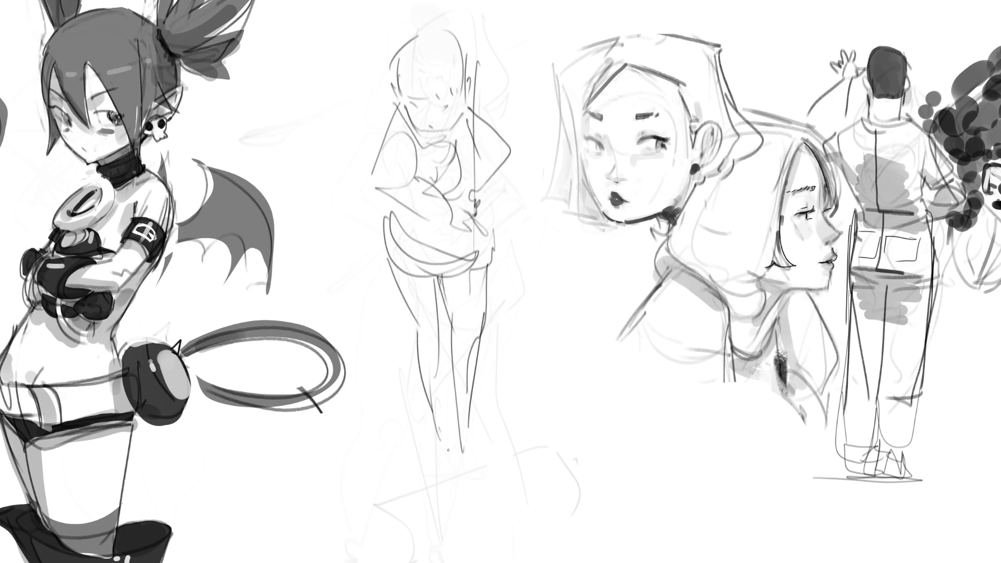
mouse_move(505, 239)
left_mouse_down()
mouse_move(480, 224)
mouse_move(474, 492)
mouse_move(532, 392)
left_mouse_up()
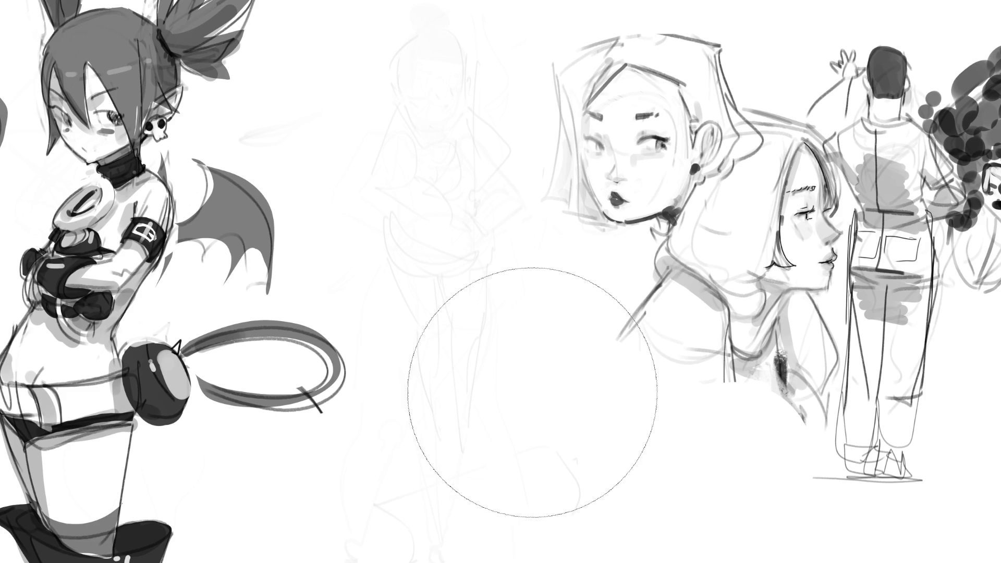
With the pencil brush, sketch the middle figure's arched head and hair outline with face details.
key("b")
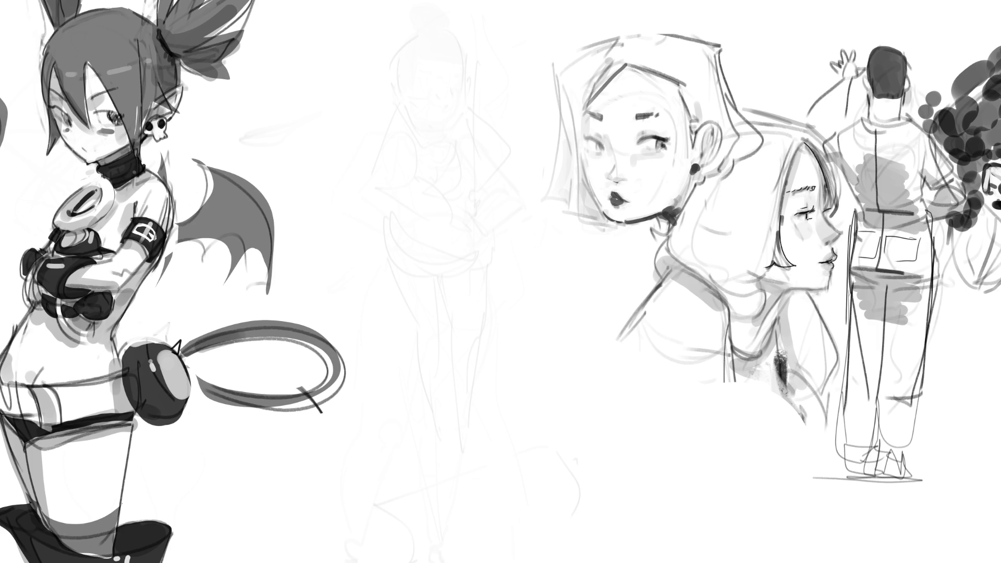
mouse_move(422, 27)
left_mouse_down()
mouse_move(392, 109)
mouse_move(397, 77)
mouse_move(466, 84)
left_mouse_up()
left_click_drag(458, 28, 470, 96)
left_click_drag(426, 7, 383, 131)
left_click_drag(416, 30, 379, 138)
mouse_move(393, 94)
left_mouse_down()
mouse_move(461, 40)
mouse_move(471, 55)
left_mouse_up()
mouse_move(422, 6)
left_mouse_down()
mouse_move(412, 66)
mouse_move(449, 34)
left_mouse_up()
mouse_move(461, 5)
left_mouse_down()
mouse_move(464, 66)
mouse_move(430, 69)
mouse_move(464, 74)
mouse_move(461, 104)
mouse_move(443, 115)
mouse_move(401, 93)
mouse_move(408, 119)
mouse_move(447, 125)
mouse_move(432, 130)
mouse_move(459, 125)
mouse_move(419, 123)
mouse_move(401, 149)
mouse_move(409, 131)
left_mouse_up()
Rough in the neck, torso, right arm, hips and both legs of the middle figure.
left_click_drag(406, 107, 335, 226)
mouse_move(394, 142)
left_mouse_down()
mouse_move(374, 231)
mouse_move(481, 158)
mouse_move(471, 156)
mouse_move(433, 198)
mouse_move(480, 185)
left_mouse_up()
mouse_move(486, 153)
left_mouse_down()
mouse_move(505, 169)
mouse_move(496, 202)
left_mouse_up()
left_click_drag(401, 156, 409, 209)
mouse_move(427, 194)
left_mouse_down()
mouse_move(480, 215)
mouse_move(412, 237)
mouse_move(381, 259)
mouse_move(382, 275)
mouse_move(466, 213)
mouse_move(398, 261)
left_mouse_up()
mouse_move(393, 240)
left_mouse_down()
mouse_move(392, 223)
mouse_move(463, 321)
left_mouse_up()
left_click_drag(473, 231, 495, 357)
mouse_move(388, 266)
left_mouse_down()
mouse_move(374, 329)
mouse_move(417, 368)
left_mouse_up()
left_click_drag(453, 333, 480, 452)
left_click_drag(523, 309, 487, 535)
mouse_move(376, 265)
left_mouse_down()
mouse_move(404, 405)
mouse_move(428, 465)
left_mouse_up()
mouse_move(519, 232)
left_mouse_down()
mouse_move(547, 311)
mouse_move(552, 292)
left_mouse_up()
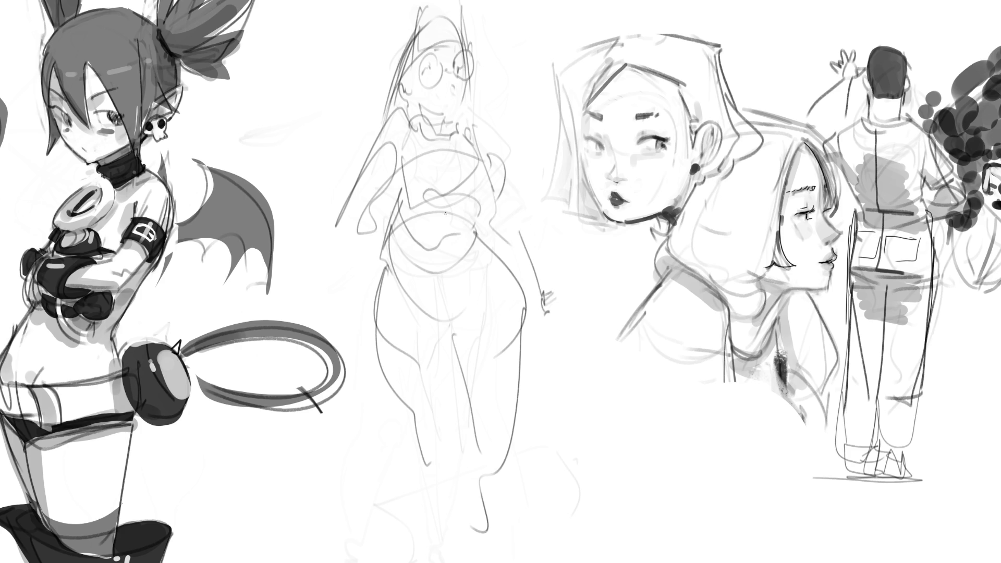
Draw the diagonal sword with hilt, guard and blade below the hand, then retrace the legs.
mouse_move(480, 92)
left_mouse_down()
mouse_move(298, 308)
mouse_move(430, 148)
left_mouse_up()
mouse_move(486, 78)
left_mouse_down()
mouse_move(499, 104)
mouse_move(542, 29)
mouse_move(509, 75)
left_mouse_up()
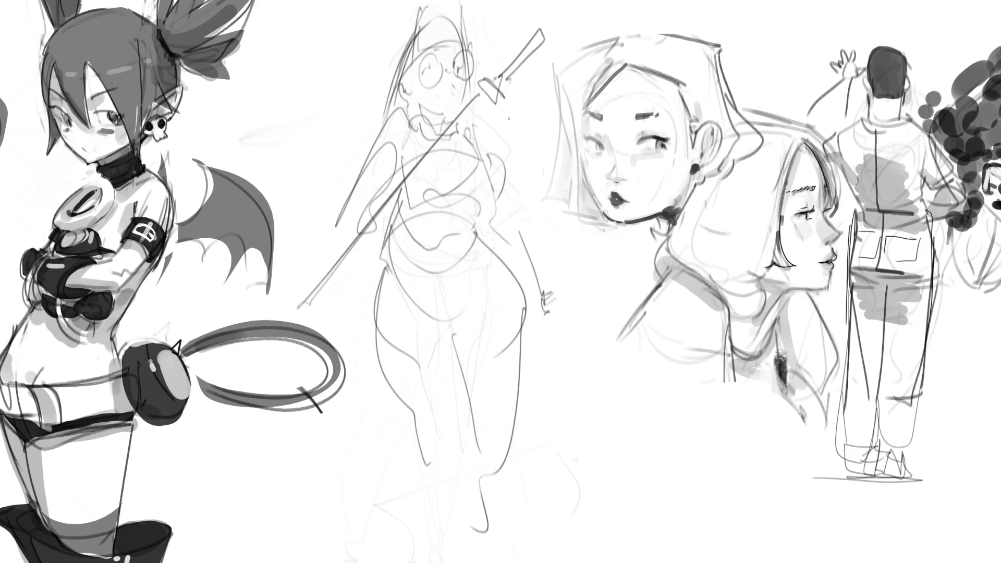
mouse_move(536, 311)
left_mouse_down()
mouse_move(547, 363)
mouse_move(559, 316)
mouse_move(573, 446)
left_mouse_up()
mouse_move(511, 155)
left_mouse_down()
mouse_move(553, 320)
mouse_move(499, 496)
left_mouse_up()
left_click_drag(458, 341, 498, 561)
left_click_drag(386, 364, 432, 513)
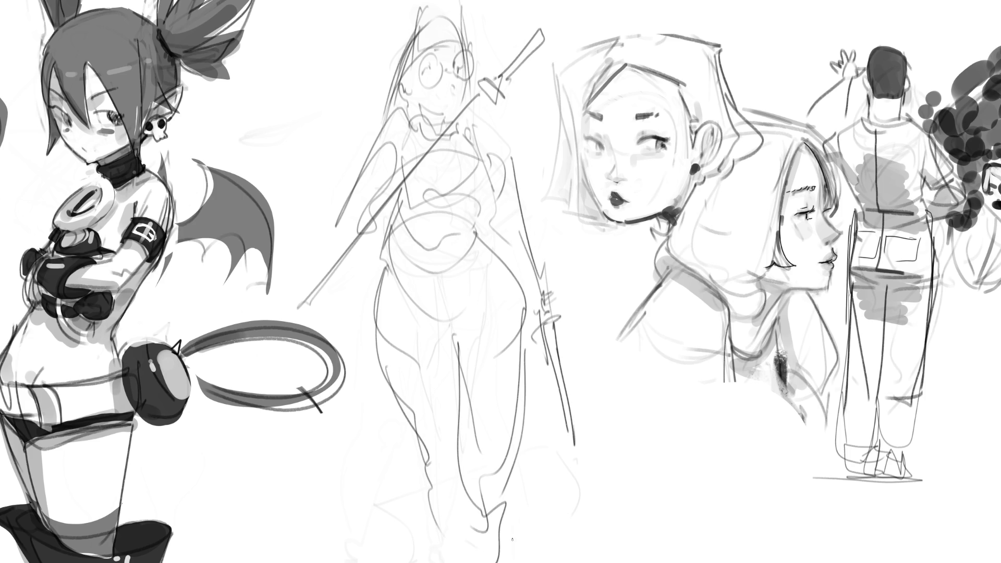
Add a cape behind the figure and extra hair strokes around the head.
mouse_move(386, 103)
left_mouse_down()
mouse_move(312, 165)
mouse_move(350, 194)
left_mouse_up()
mouse_move(487, 101)
left_mouse_down()
mouse_move(537, 163)
mouse_move(540, 189)
left_mouse_up()
left_click_drag(396, 24, 373, 124)
left_click_drag(416, 16, 376, 71)
left_click_drag(467, 6, 447, 50)
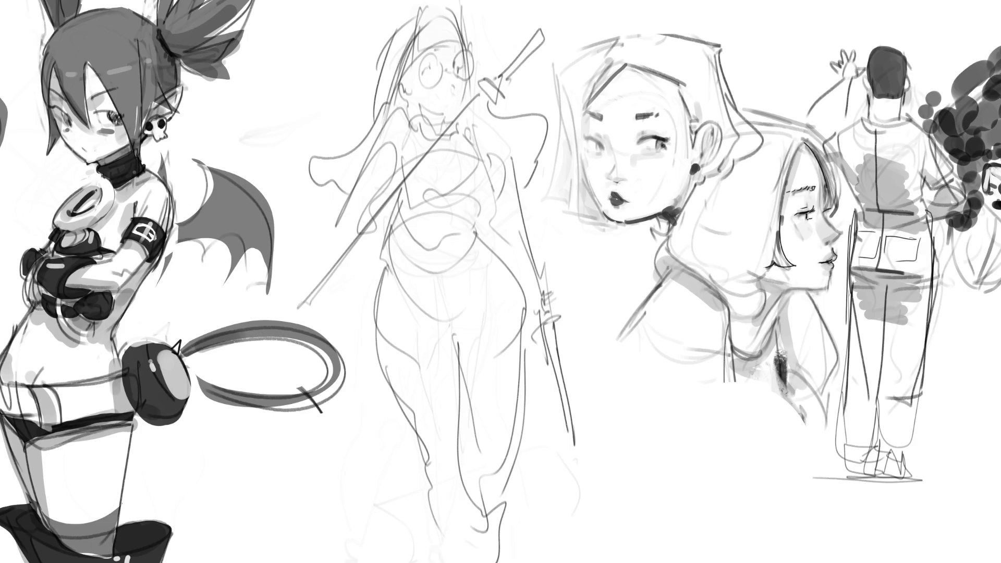
key("ctrl+t")
Shrink and tilt the middle sketch slightly, mirror it horizontally, and marquee-select the figure.
left_click_drag(580, 1, 516, 111)
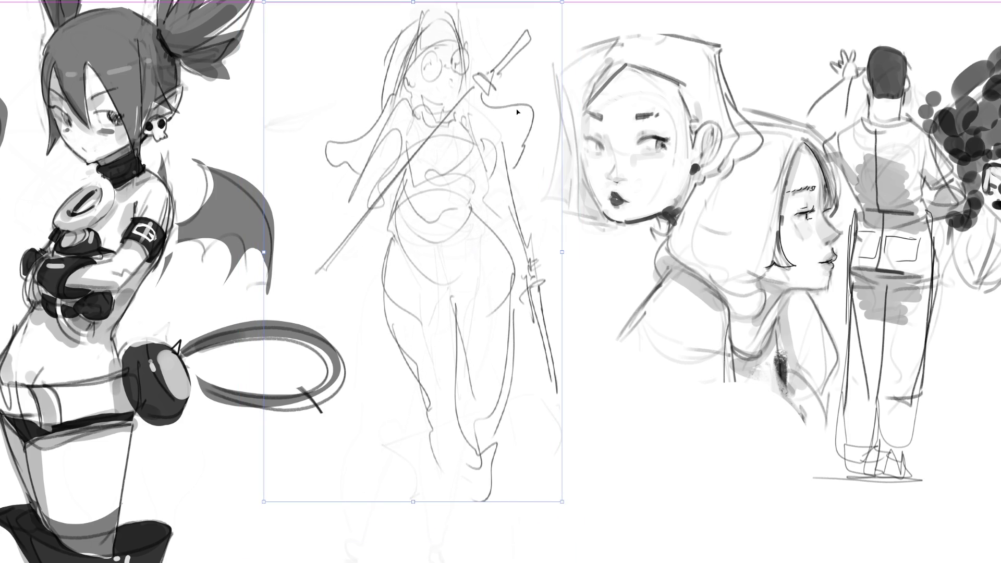
left_click_drag(589, 1, 500, 1)
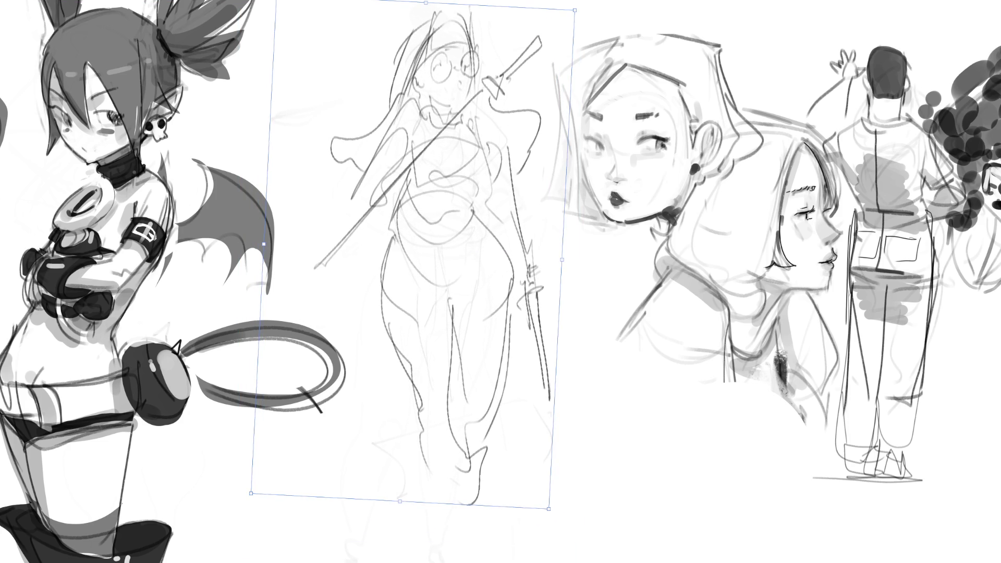
key("Return")
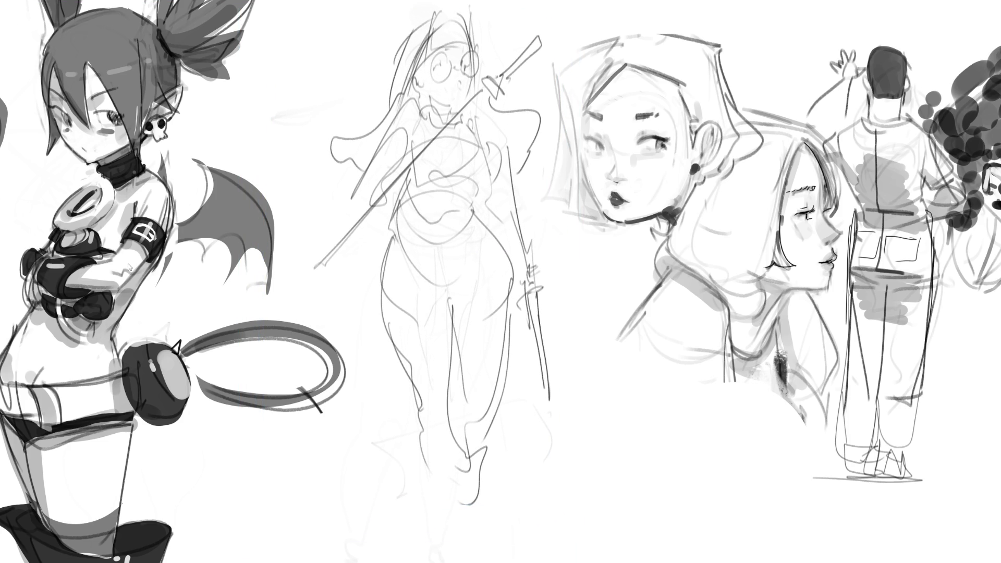
key("ctrl+shift+h")
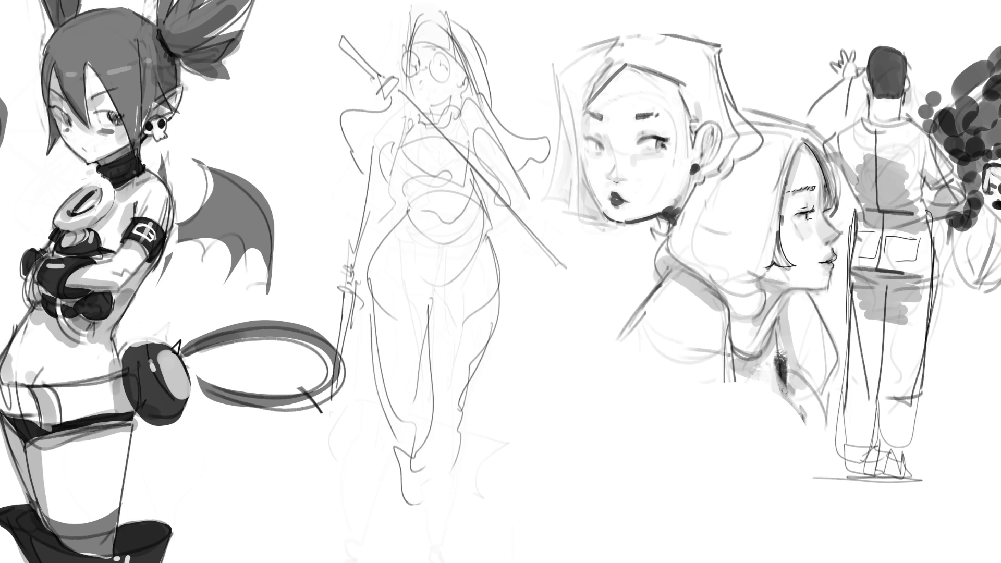
mouse_move(511, 338)
left_mouse_down()
mouse_move(591, 440)
mouse_move(600, 548)
mouse_move(578, 555)
left_mouse_up()
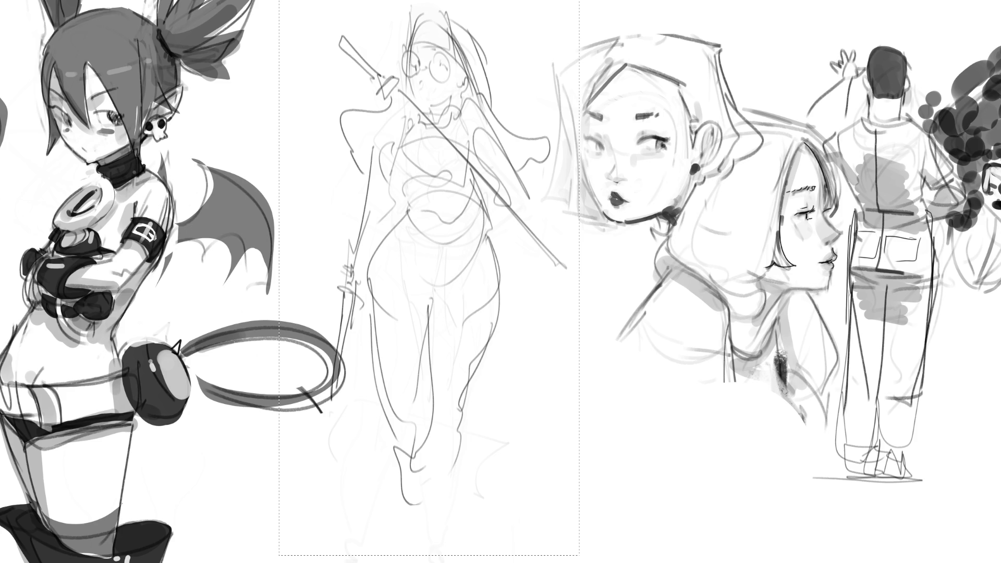
Clear the selection around the middle girl, then flip the sketch horizontally.
key("ctrl+shift+a")
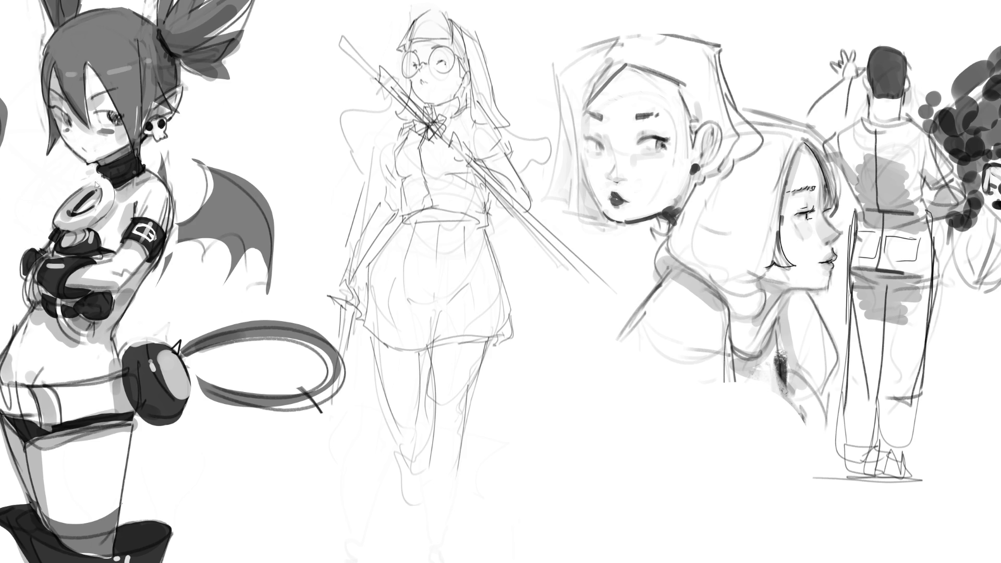
key("h")
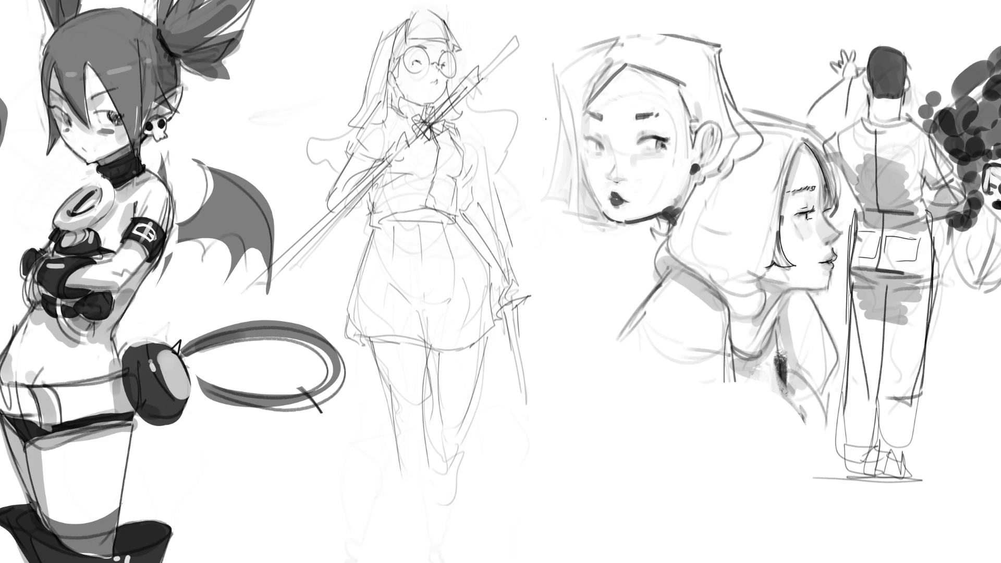
Draw the skirt's left and right edges, hem line and fold lines.
left_click_drag(428, 342, 427, 362)
mouse_move(449, 294)
left_mouse_down()
mouse_move(424, 302)
mouse_move(430, 313)
mouse_move(417, 347)
left_mouse_up()
left_click_drag(420, 311, 405, 346)
mouse_move(363, 261)
left_mouse_down()
mouse_move(356, 313)
mouse_move(365, 350)
left_mouse_up()
left_click_drag(364, 344, 416, 345)
left_click_drag(417, 345, 458, 349)
mouse_move(464, 309)
left_mouse_down()
mouse_move(467, 351)
mouse_move(500, 329)
left_mouse_up()
left_click_drag(481, 250, 500, 328)
left_click_drag(483, 220, 438, 296)
mouse_move(457, 229)
left_mouse_down()
mouse_move(466, 254)
mouse_move(434, 292)
left_mouse_up()
left_click_drag(370, 224, 388, 281)
left_click_drag(366, 249, 368, 273)
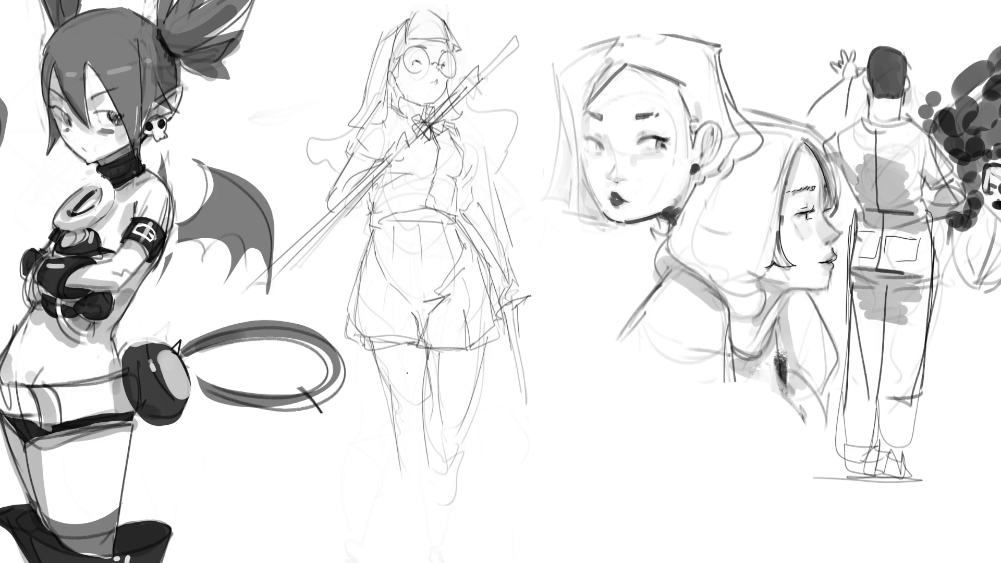
Sketch both legs with knees and shins, redoing stray strokes, and begin the torso contour.
mouse_move(419, 356)
left_mouse_down()
mouse_move(422, 447)
mouse_move(448, 442)
mouse_move(438, 464)
left_mouse_up()
left_click_drag(491, 338, 447, 486)
mouse_move(420, 419)
left_mouse_down()
mouse_move(418, 457)
mouse_move(439, 469)
left_mouse_up()
left_click_drag(468, 417, 452, 562)
key("ctrl+z")
left_click_drag(461, 441, 441, 562)
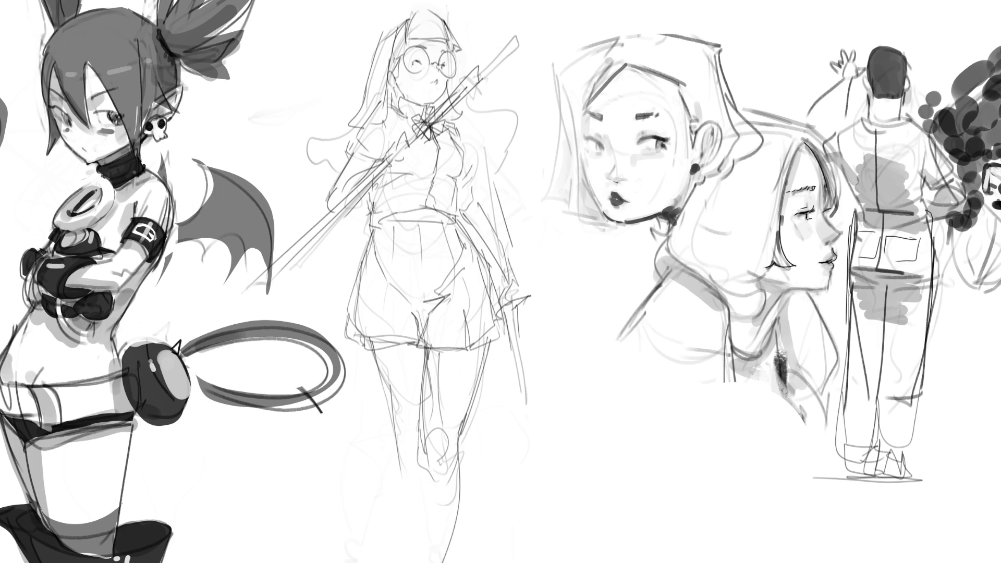
left_click_drag(418, 437, 420, 556)
left_click_drag(378, 352, 412, 435)
key("ctrl+z")
mouse_move(370, 351)
left_mouse_down()
mouse_move(417, 433)
mouse_move(407, 486)
left_mouse_up()
left_click_drag(391, 430, 415, 526)
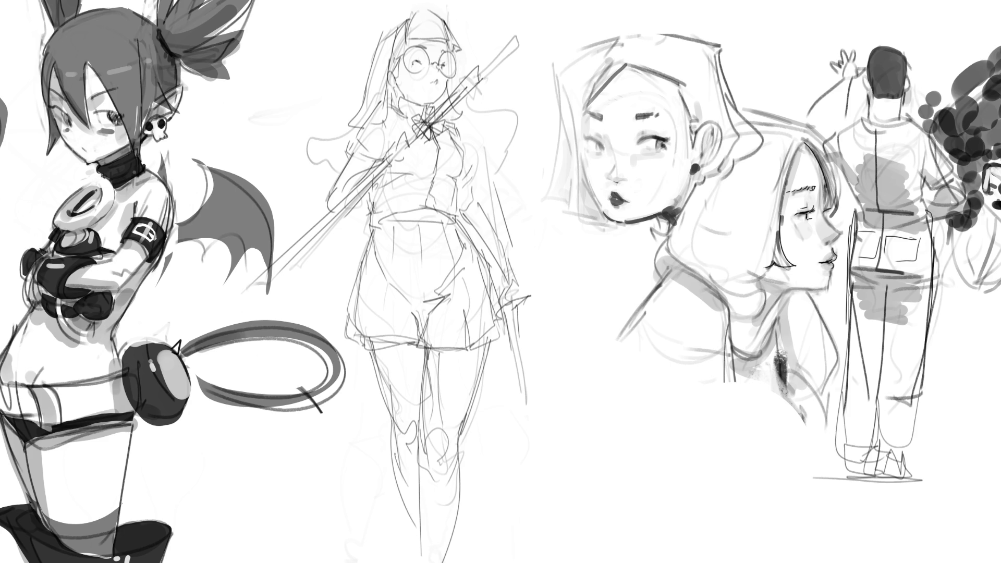
left_click_drag(463, 179, 453, 222)
Refine the torso: under-bust line, chest contours and left shoulder.
mouse_move(434, 172)
left_mouse_down()
mouse_move(441, 212)
mouse_move(379, 227)
left_mouse_up()
mouse_move(400, 180)
left_mouse_down()
mouse_move(442, 177)
mouse_move(373, 186)
left_mouse_up()
left_click_drag(444, 133, 469, 190)
mouse_move(452, 124)
left_mouse_down()
mouse_move(464, 148)
mouse_move(385, 177)
left_mouse_up()
left_click_drag(403, 111, 384, 156)
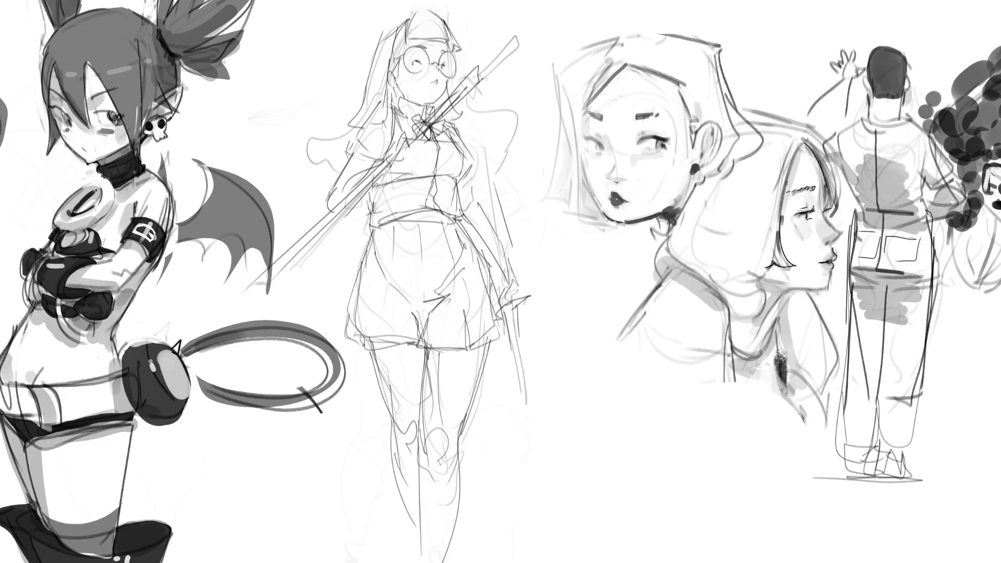
Add hair strands along the hair edge and to the left of the face.
left_click_drag(350, 106, 331, 112)
left_click_drag(325, 125, 320, 168)
left_click_drag(343, 224, 358, 237)
left_click_drag(337, 119, 334, 158)
mouse_move(353, 107)
left_mouse_down()
mouse_move(329, 125)
mouse_move(356, 102)
left_mouse_up()
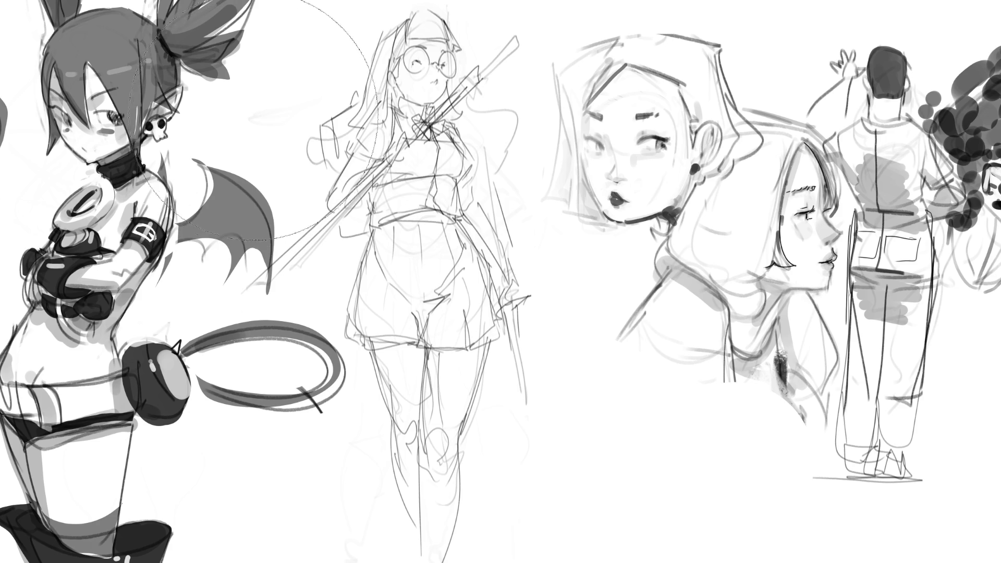
Briefly fade the sketch to check it, switch to a fine brush tip, and darken the glasses' left edge.
key("4")
key("0")
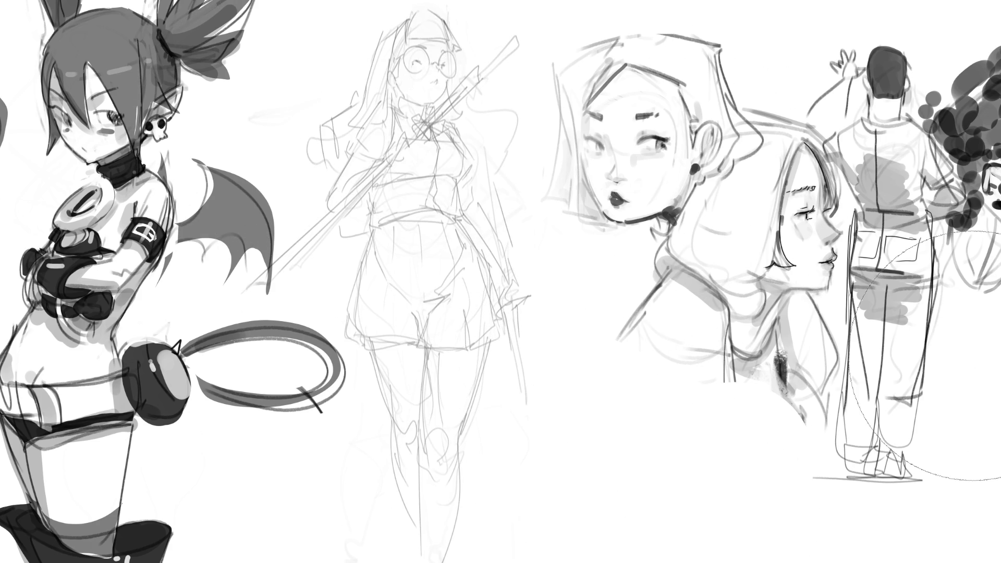
key("bracketleft")
left_click_drag(402, 58, 391, 71)
Ink the glasses lenses, mouth, jawline and left side of the face.
mouse_move(405, 55)
left_mouse_down()
mouse_move(425, 54)
mouse_move(426, 71)
mouse_move(426, 47)
mouse_move(437, 64)
mouse_move(460, 63)
mouse_move(448, 72)
mouse_move(456, 70)
mouse_move(420, 59)
left_mouse_up()
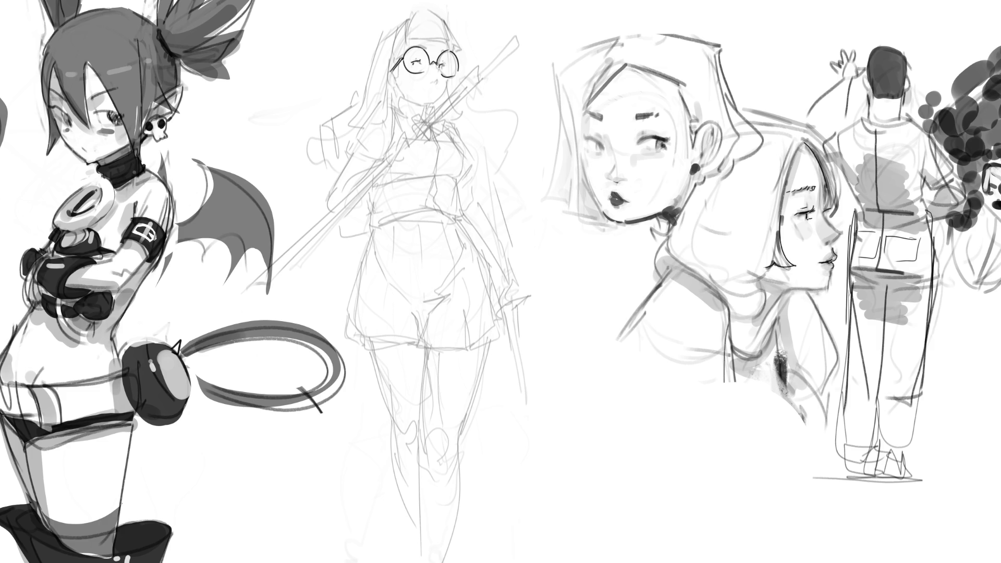
mouse_move(439, 58)
left_mouse_down()
mouse_move(448, 66)
mouse_move(449, 43)
mouse_move(437, 87)
left_mouse_up()
key("ctrl+z")
left_click_drag(433, 82, 441, 84)
mouse_move(447, 79)
left_mouse_down()
mouse_move(443, 96)
mouse_move(423, 105)
left_mouse_up()
mouse_move(396, 72)
left_mouse_down()
mouse_move(394, 83)
mouse_move(392, 63)
left_mouse_up()
Ink the hair beside the glasses and the hat's edge, brim and side.
mouse_move(410, 24)
left_mouse_down()
mouse_move(404, 50)
mouse_move(390, 54)
mouse_move(412, 15)
mouse_move(407, 46)
left_mouse_up()
mouse_move(411, 43)
left_mouse_down()
mouse_move(443, 42)
mouse_move(441, 11)
mouse_move(447, 46)
mouse_move(462, 56)
left_mouse_up()
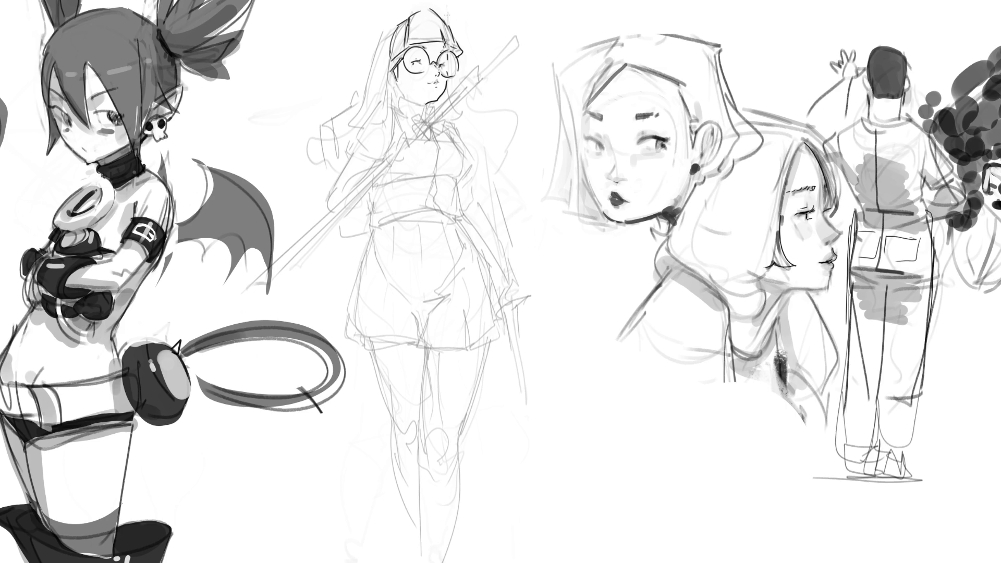
mouse_move(392, 28)
left_mouse_down()
mouse_move(388, 65)
mouse_move(398, 63)
mouse_move(386, 70)
left_mouse_up()
key("ctrl+z")
key("ctrl+z")
mouse_move(393, 30)
left_mouse_down()
mouse_move(377, 41)
mouse_move(366, 81)
left_mouse_up()
left_click_drag(393, 67, 386, 75)
Draw the neck and collar lines, a small bow tie, and the shoulder sleeve.
mouse_move(398, 98)
left_mouse_down()
mouse_move(402, 111)
mouse_move(416, 103)
mouse_move(436, 119)
mouse_move(428, 113)
left_mouse_up()
mouse_move(413, 105)
left_mouse_down()
mouse_move(415, 120)
mouse_move(443, 107)
left_mouse_up()
mouse_move(443, 108)
left_mouse_down()
mouse_move(444, 121)
mouse_move(429, 127)
mouse_move(398, 112)
mouse_move(412, 122)
left_mouse_up()
mouse_move(353, 137)
left_mouse_down()
mouse_move(387, 160)
mouse_move(353, 152)
mouse_move(392, 145)
left_mouse_up()
mouse_move(445, 127)
left_mouse_down()
mouse_move(456, 142)
mouse_move(464, 124)
mouse_move(465, 146)
left_mouse_up()
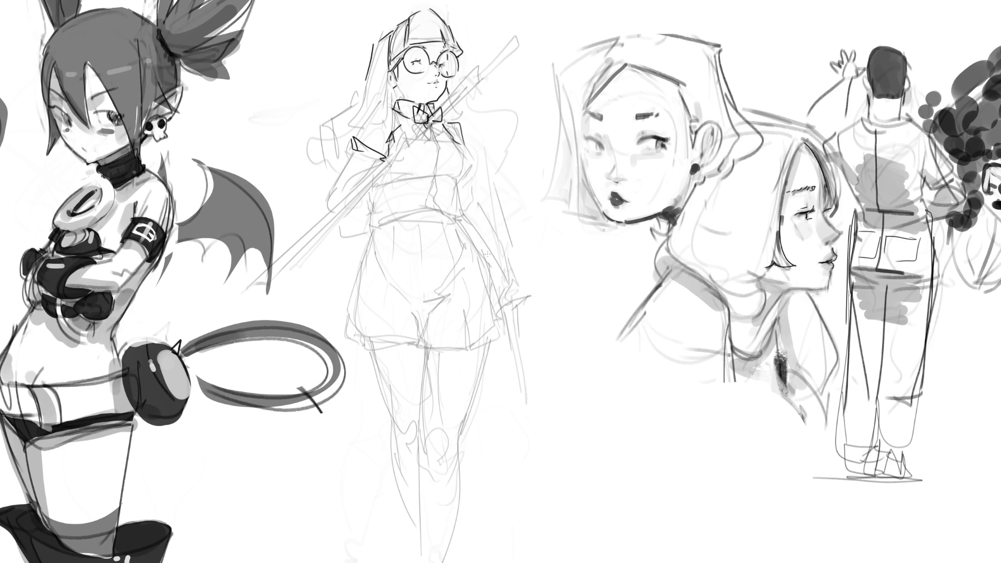
Ink the collar, arm, sleeve and cuff, plus more hair lines.
mouse_move(399, 130)
left_mouse_down()
mouse_move(413, 150)
mouse_move(400, 150)
mouse_move(406, 161)
left_mouse_up()
mouse_move(391, 110)
left_mouse_down()
mouse_move(410, 141)
mouse_move(368, 195)
left_mouse_up()
left_click_drag(408, 156, 365, 208)
mouse_move(394, 148)
left_mouse_down()
mouse_move(376, 173)
mouse_move(345, 182)
left_mouse_up()
mouse_move(361, 141)
left_mouse_down()
mouse_move(334, 202)
mouse_move(383, 176)
left_mouse_up()
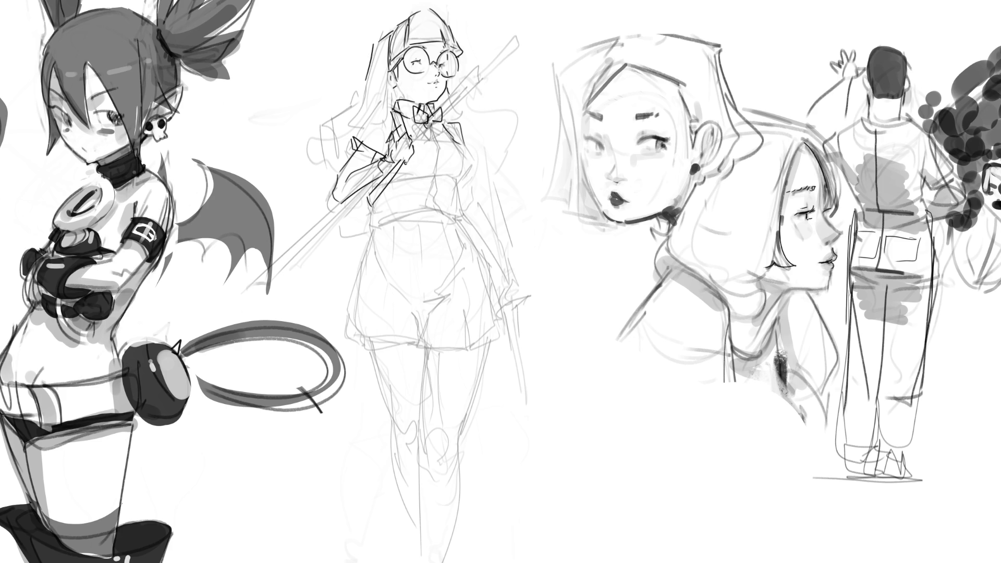
left_click_drag(374, 115, 351, 135)
left_click_drag(373, 77, 333, 155)
Ink the chest contour and waistband, redoing the waist line after an undo.
left_click_drag(462, 140, 457, 173)
mouse_move(428, 126)
left_mouse_down()
mouse_move(451, 183)
mouse_move(440, 209)
mouse_move(460, 213)
left_mouse_up()
left_click_drag(393, 211, 468, 208)
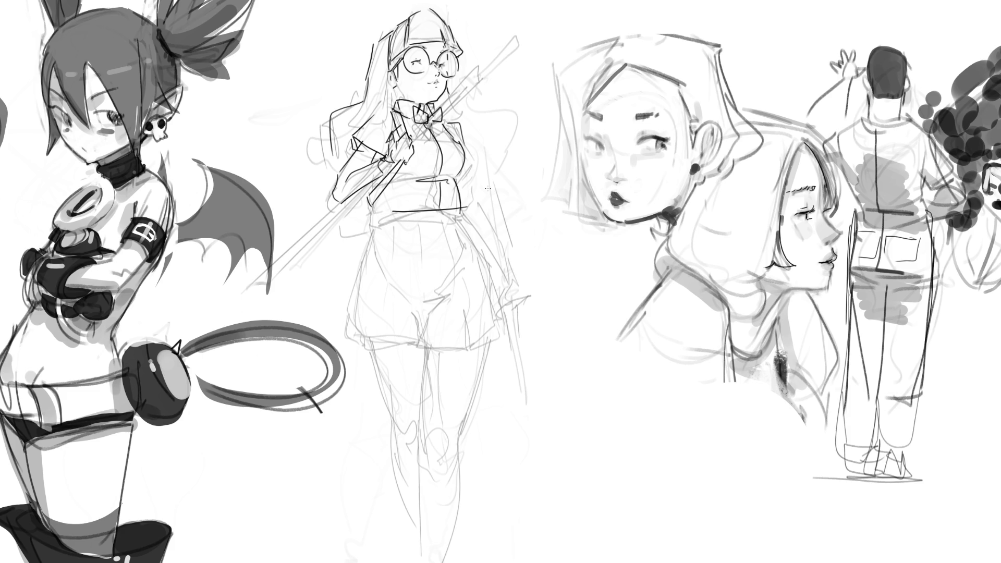
mouse_move(366, 214)
left_mouse_down()
mouse_move(380, 223)
mouse_move(369, 245)
mouse_move(465, 232)
left_mouse_up()
key("ctrl+z")
Draw the skirt sides and hem and the thighs below, then mirror the canvas horizontally.
key("ctrl+z")
left_click_drag(458, 210, 458, 230)
left_click_drag(370, 219, 370, 237)
mouse_move(372, 231)
left_mouse_down()
mouse_move(459, 227)
mouse_move(468, 246)
mouse_move(427, 330)
left_mouse_up()
mouse_move(389, 246)
left_mouse_down()
mouse_move(359, 280)
mouse_move(346, 332)
mouse_move(368, 354)
mouse_move(430, 329)
mouse_move(474, 334)
mouse_move(433, 348)
mouse_move(503, 343)
left_mouse_up()
key("ctrl+z")
key("ctrl+z")
mouse_move(465, 224)
left_mouse_down()
mouse_move(517, 329)
mouse_move(499, 368)
left_mouse_up()
key("ctrl+z")
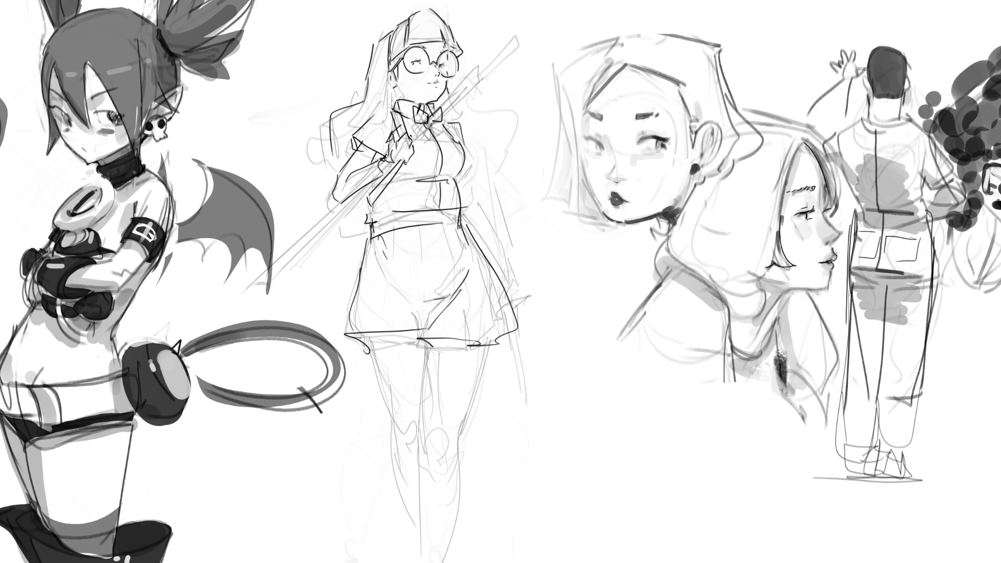
left_click_drag(370, 334, 459, 433)
left_click_drag(489, 345, 473, 439)
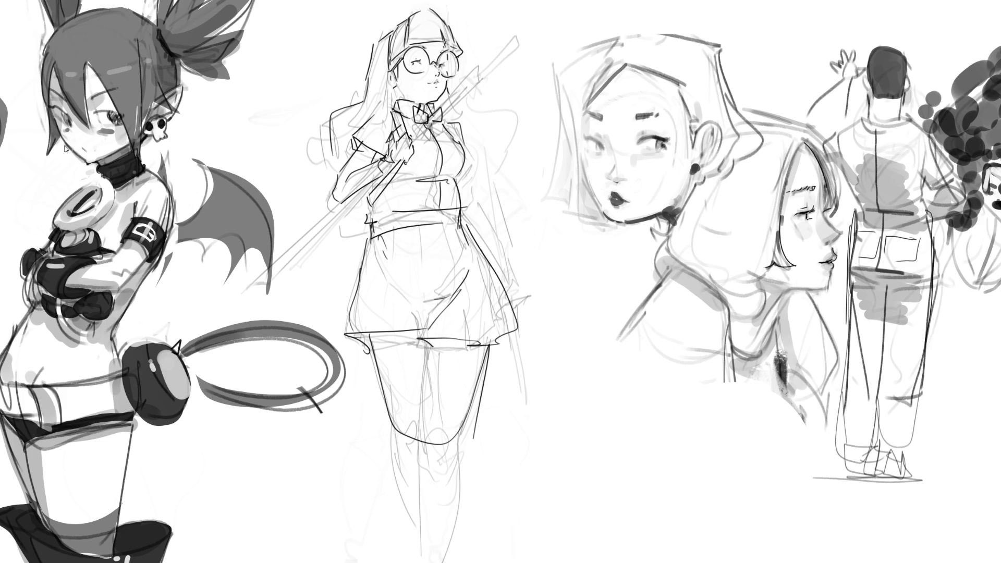
key("h")
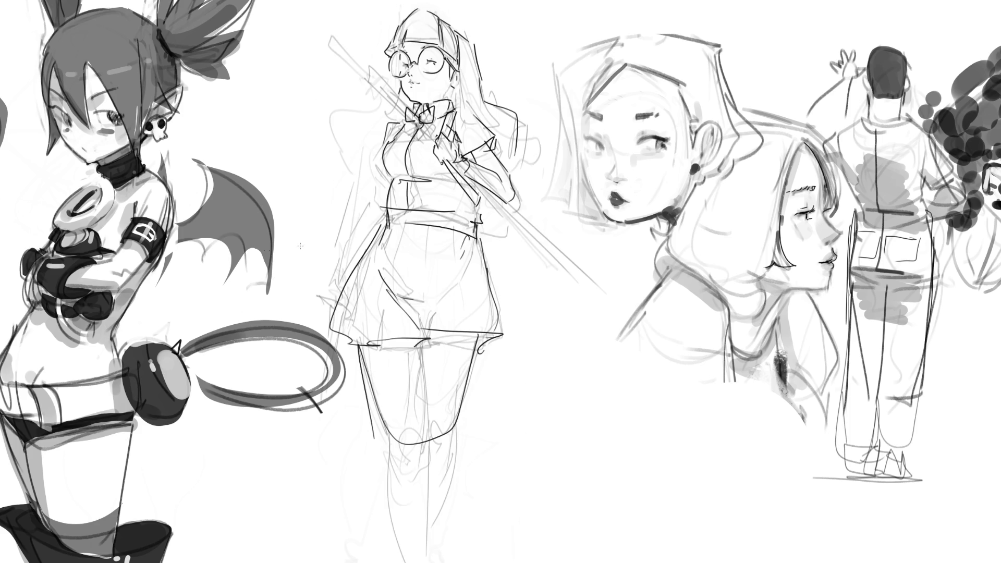
Rotate the middle girl sketch slightly counter-clockwise and shift it a little right.
key("ctrl+t")
mouse_move(651, 287)
left_mouse_down()
mouse_move(630, 198)
mouse_move(651, 276)
left_mouse_up()
left_click_drag(458, 233, 476, 231)
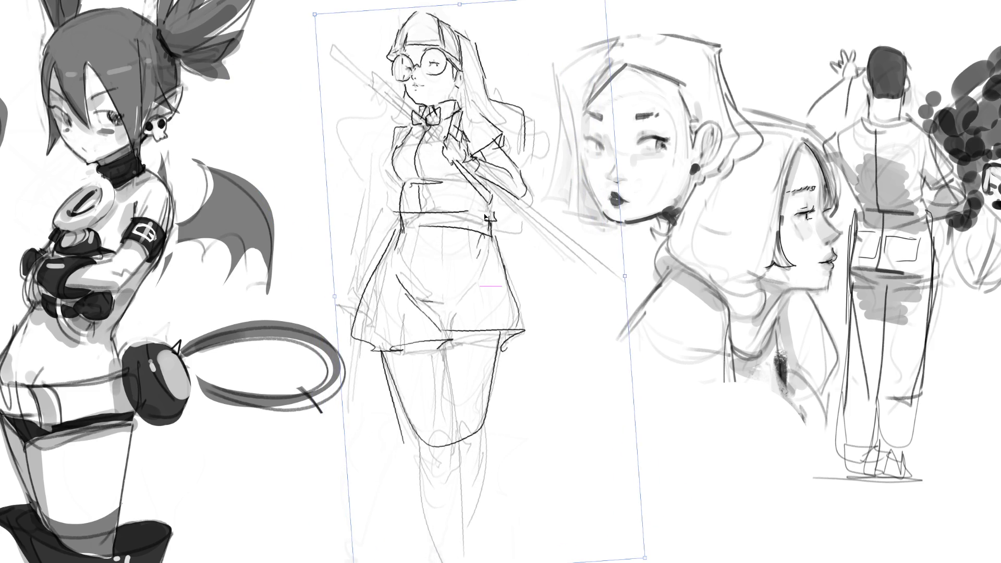
key("Return")
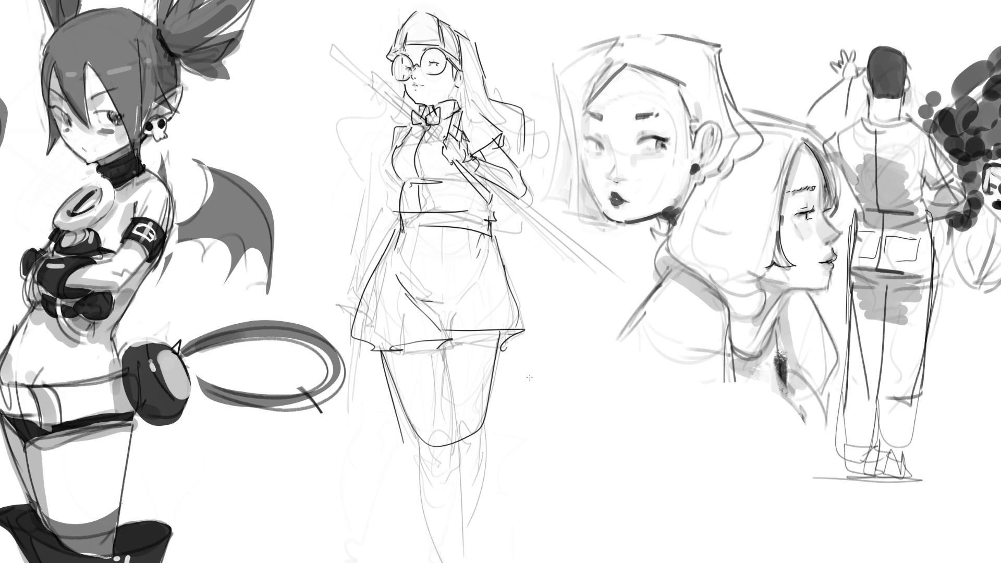
Erase the old leg outlines, then redraw the skirt sides, hem and both legs.
left_click_drag(452, 401, 458, 413)
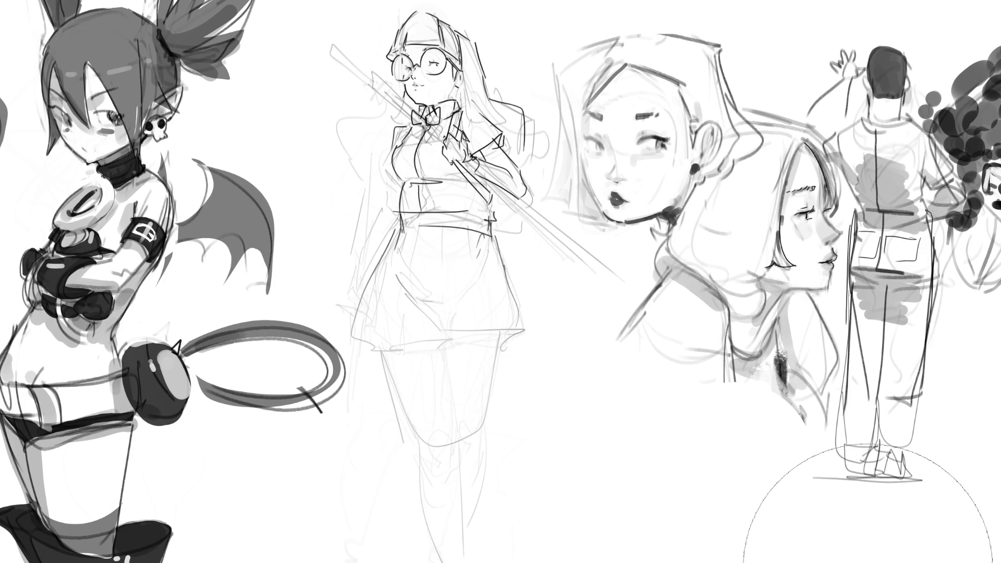
key("e")
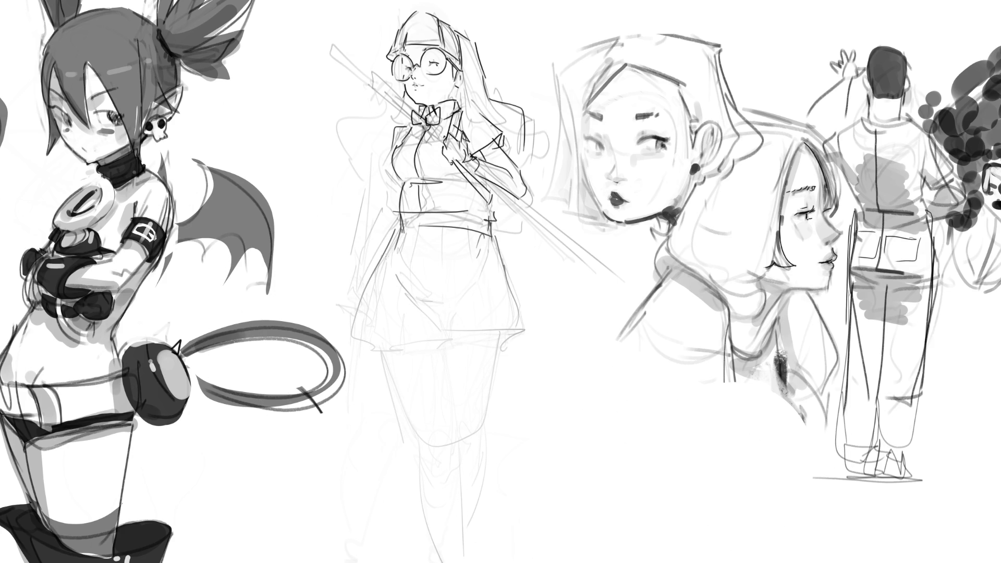
mouse_move(399, 234)
left_mouse_down()
mouse_move(385, 284)
mouse_move(388, 333)
mouse_move(516, 333)
mouse_move(451, 341)
left_mouse_up()
mouse_move(497, 237)
left_mouse_down()
mouse_move(513, 327)
mouse_move(495, 334)
left_mouse_up()
mouse_move(394, 342)
left_mouse_down()
mouse_move(401, 352)
mouse_move(435, 347)
mouse_move(477, 416)
mouse_move(515, 350)
left_mouse_up()
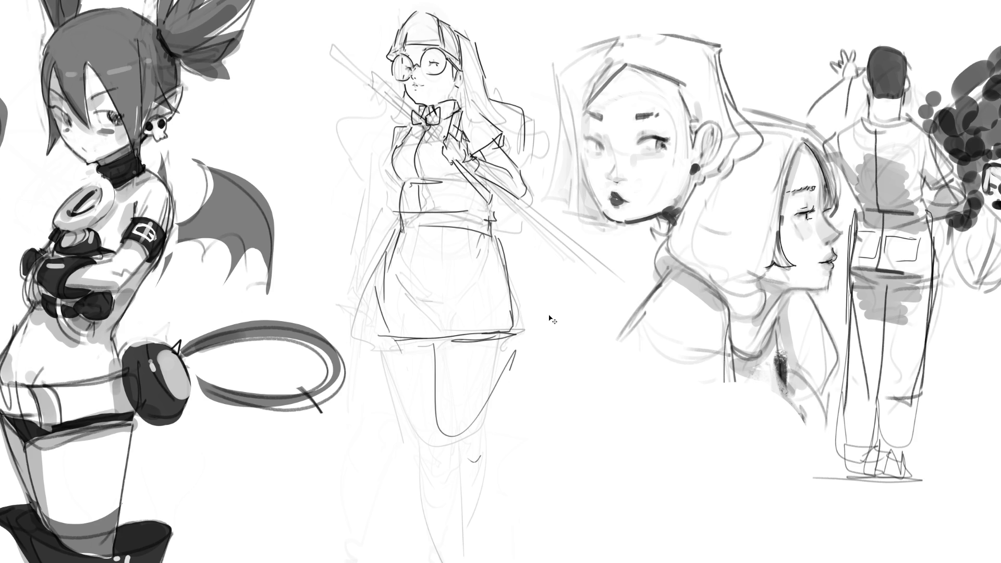
key("ctrl+z")
left_click_drag(388, 335, 434, 439)
left_click_drag(436, 343, 446, 404)
left_click_drag(501, 352, 499, 398)
left_click_drag(502, 381, 470, 531)
left_click_drag(414, 421, 439, 533)
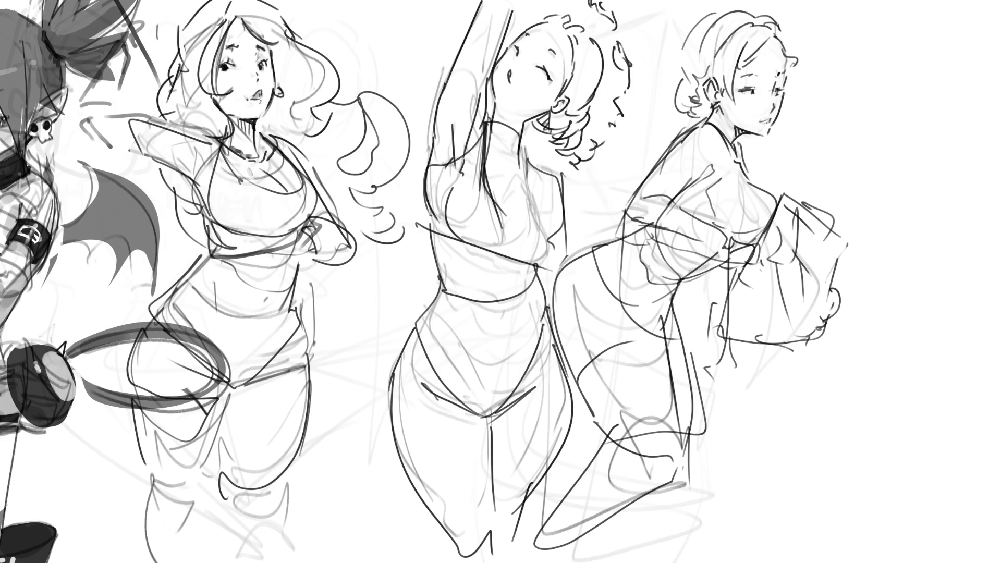
Drag the three standing figure sketches to the right and apply the move.
mouse_move(405, 201)
left_mouse_down()
mouse_move(535, 172)
mouse_move(527, 167)
left_mouse_up()
key("Return")
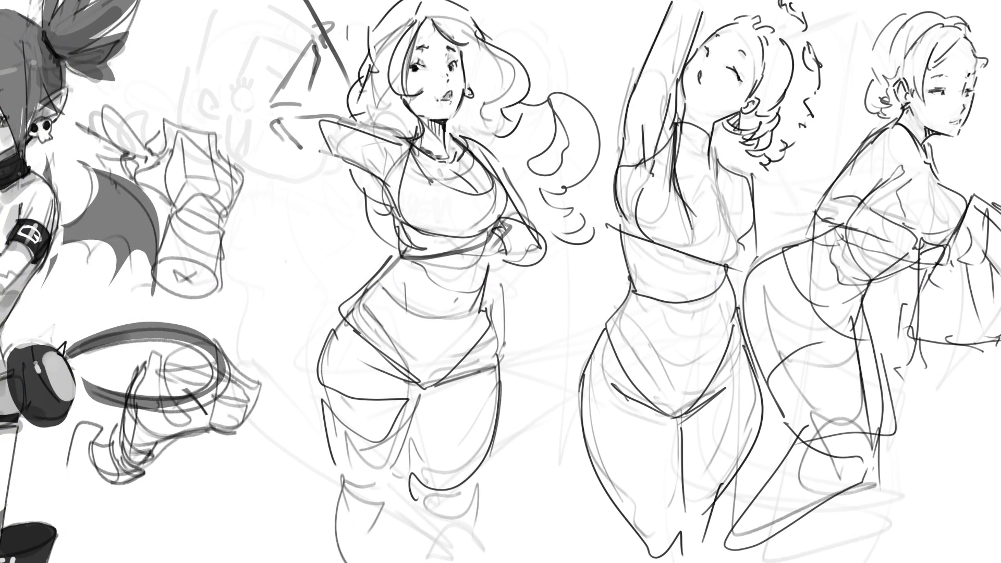